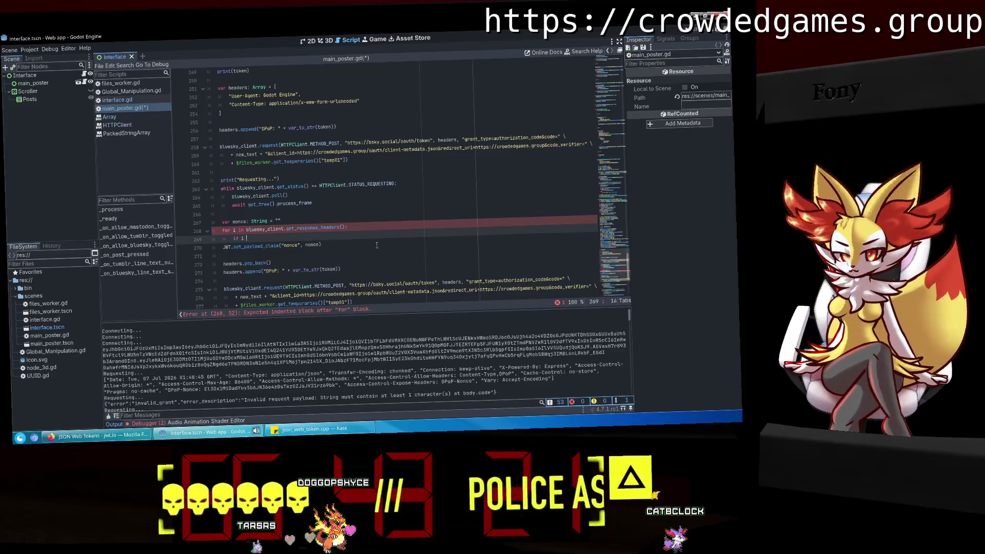
Add if i.contains("DPoP-Nonce"): nonce = i.substr(12) to the loop, then run and enable Bluesky.
type("con")
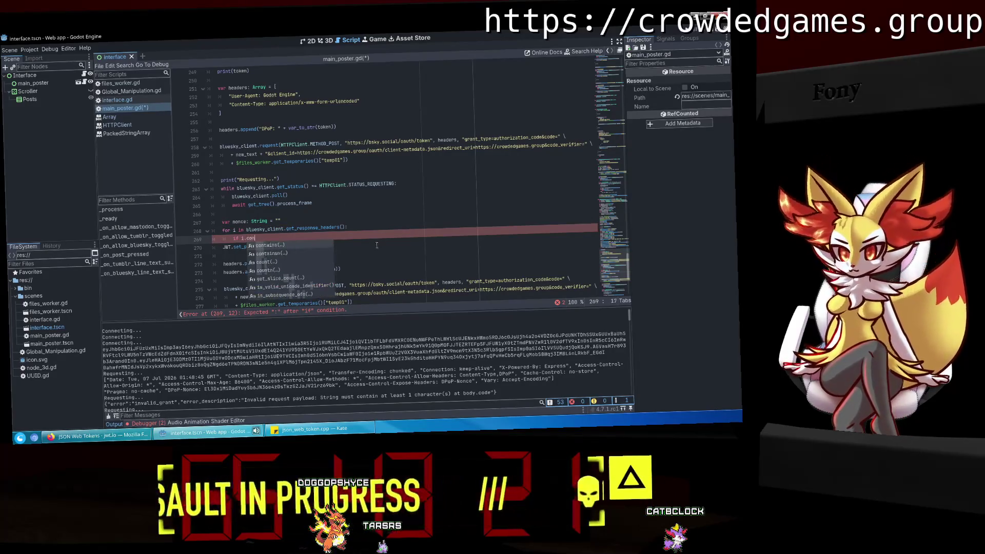
type("tains(\"DPoP")
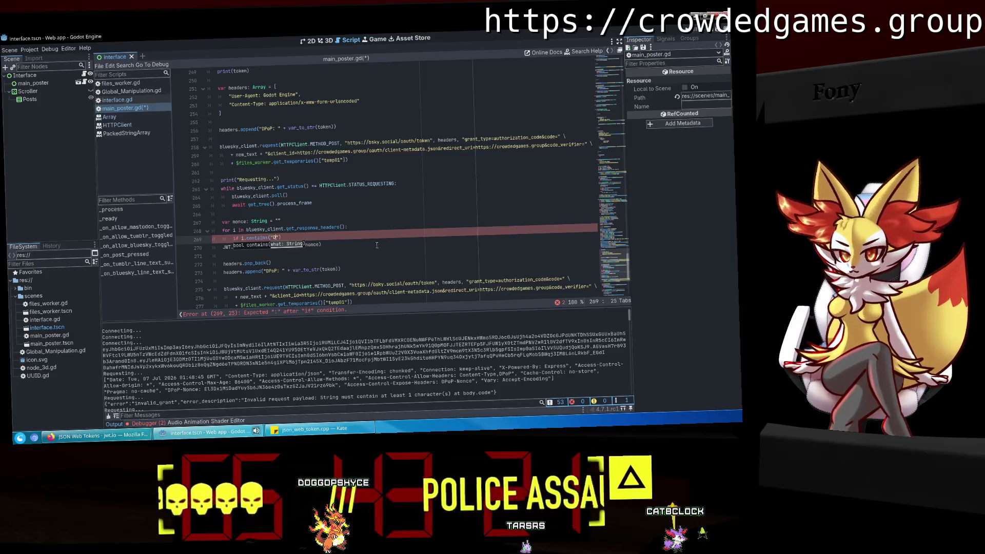
type("-Nonce\")")
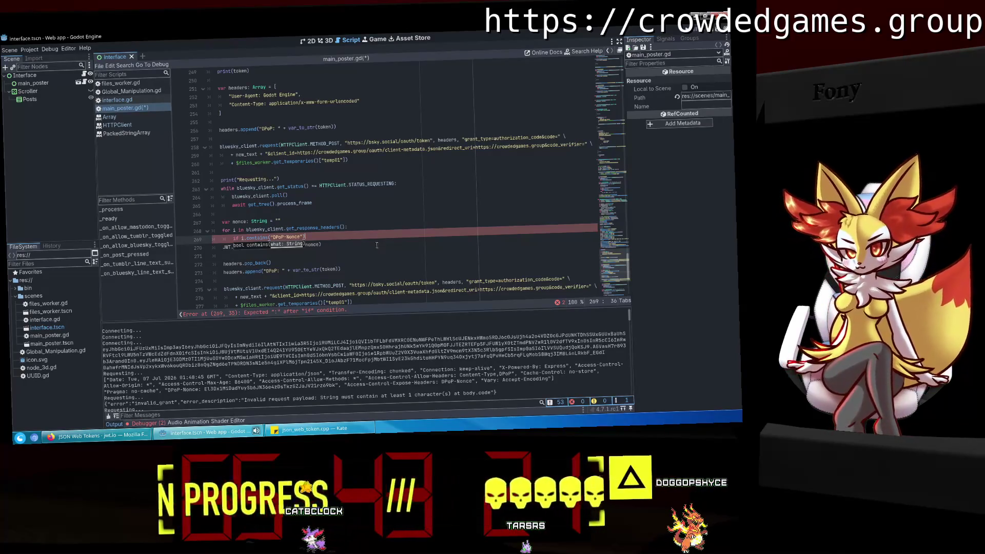
type(":")
key("Return")
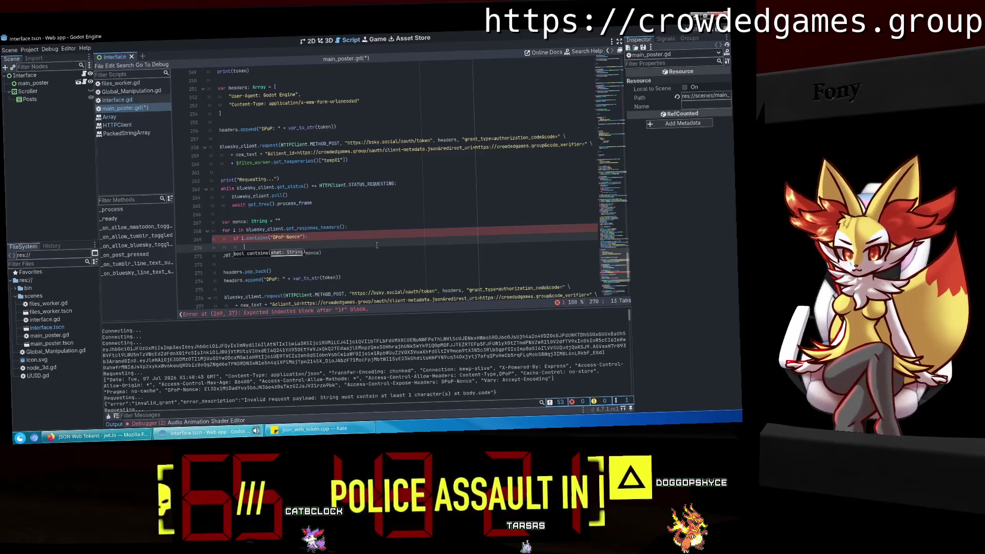
type("nonce =")
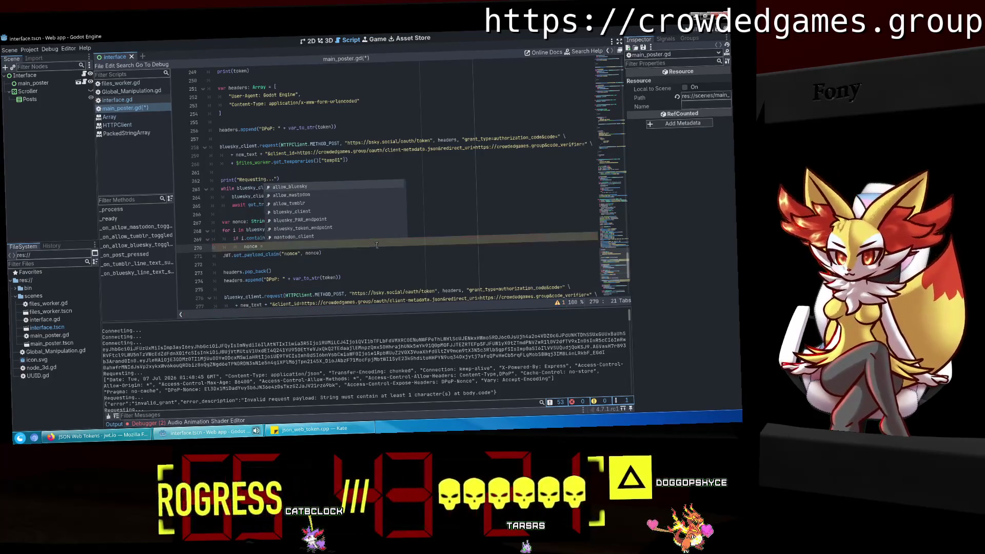
key("Escape")
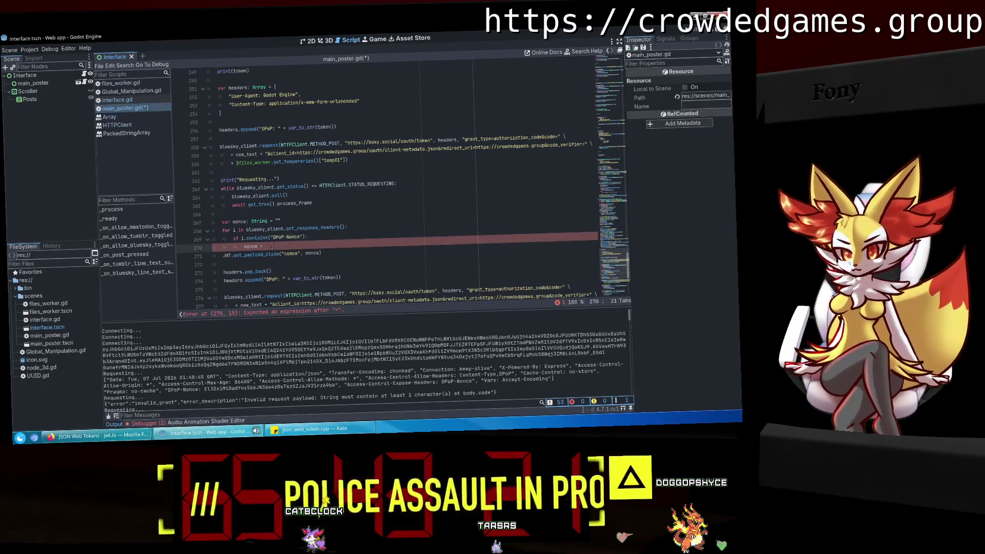
type("i.sub")
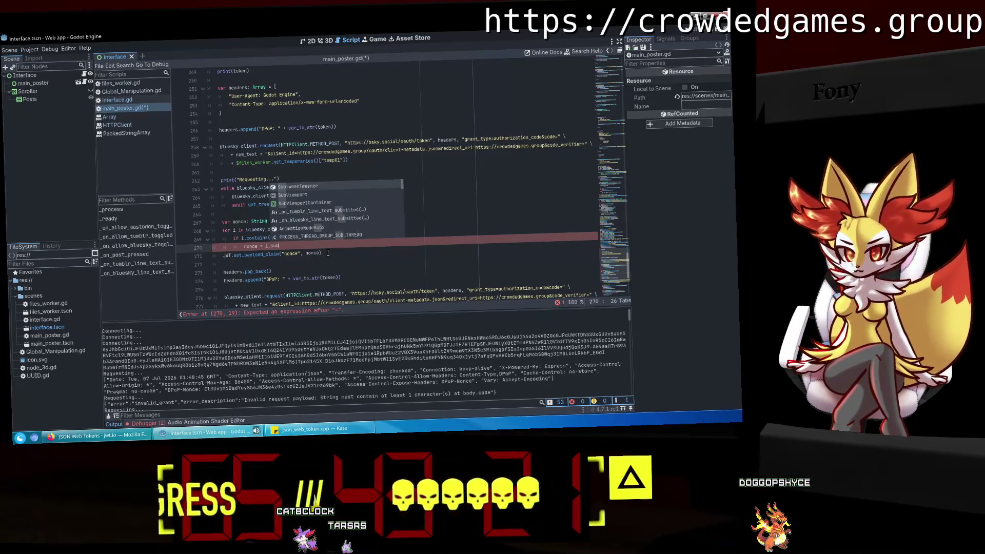
key("Return")
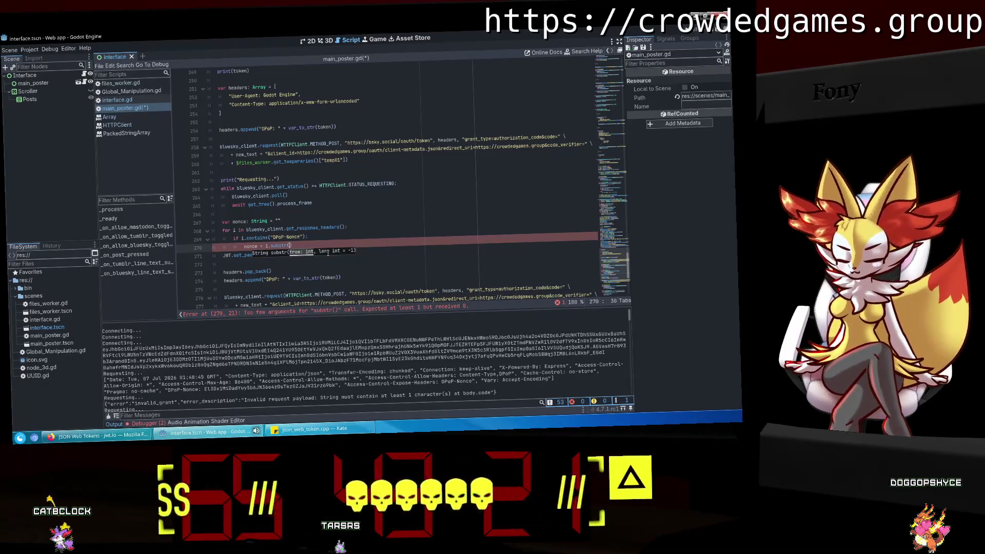
scroll(303, 284, "up", 2)
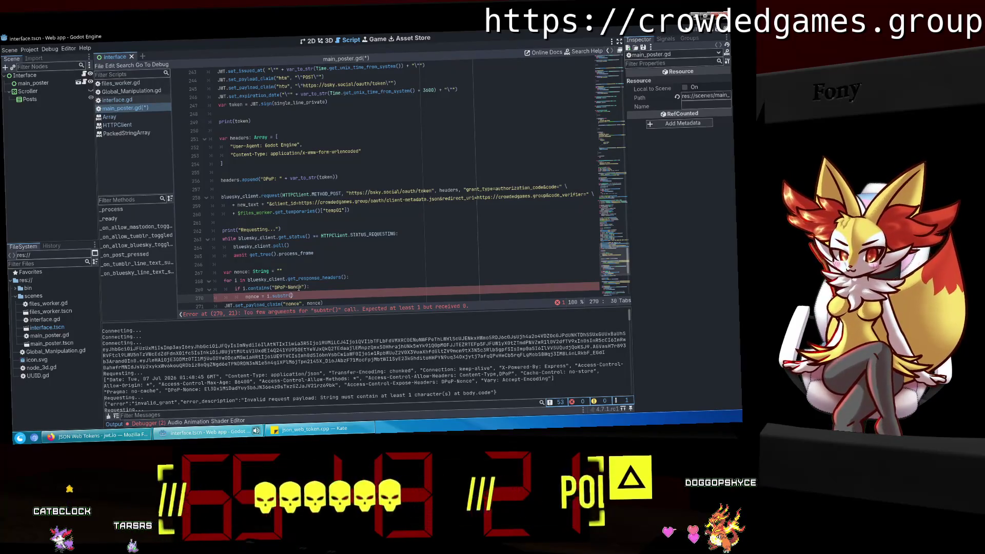
scroll(301, 288, "down", 1)
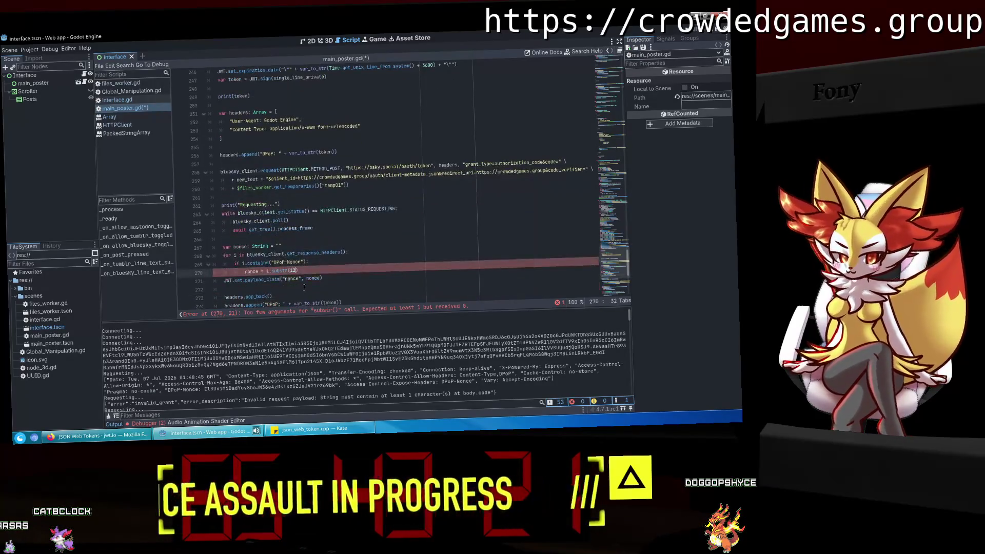
type("12")
scroll(350, 271, "down", 2)
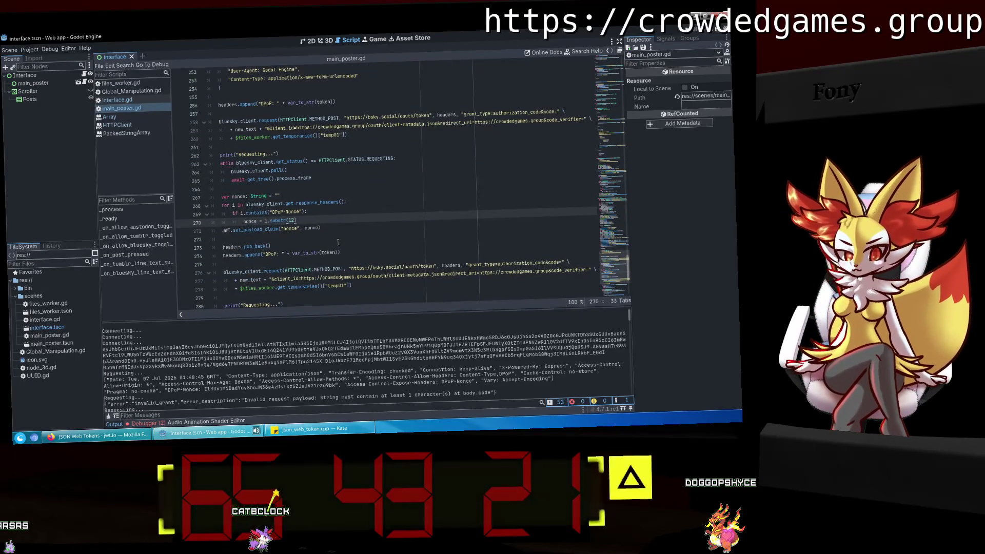
key("F5")
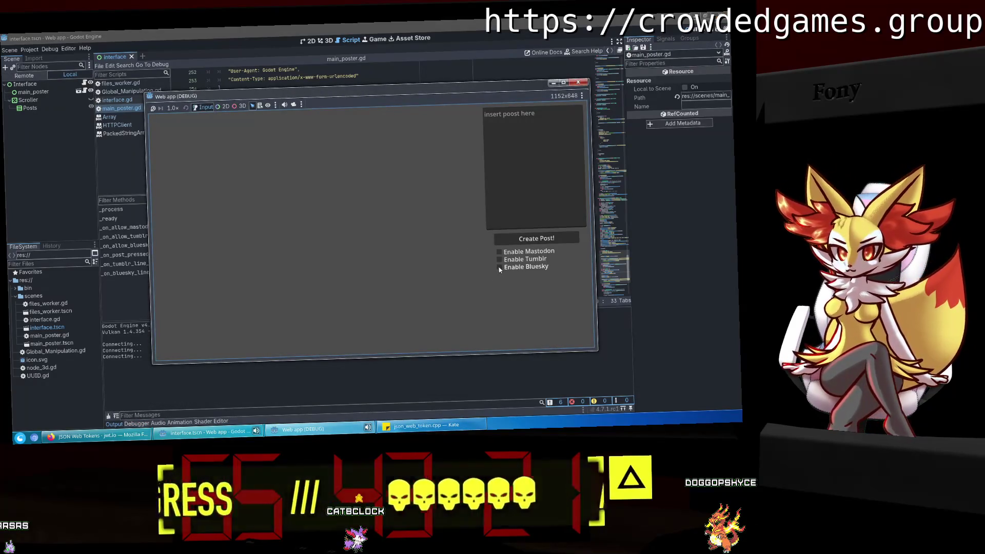
left_click(499, 268)
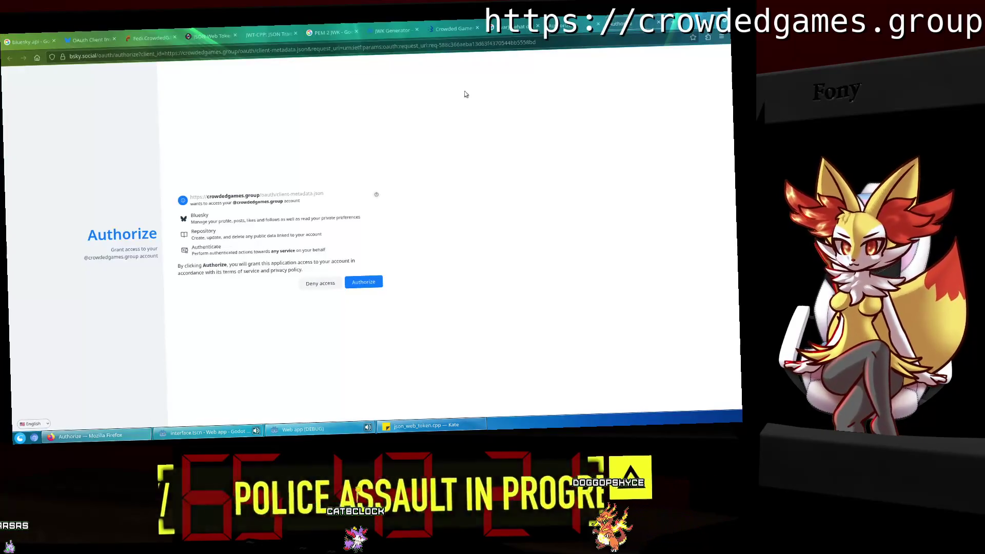
Authorize the app on Bluesky and paste the redirect code into the running app's redirect field.
left_click(363, 282)
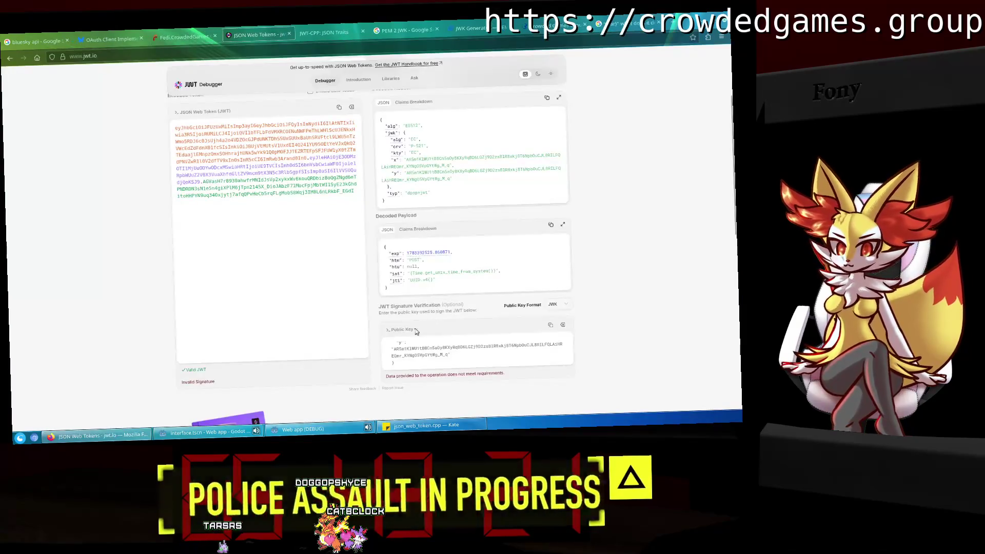
left_click(303, 428)
left_click(404, 240)
key("ctrl+v")
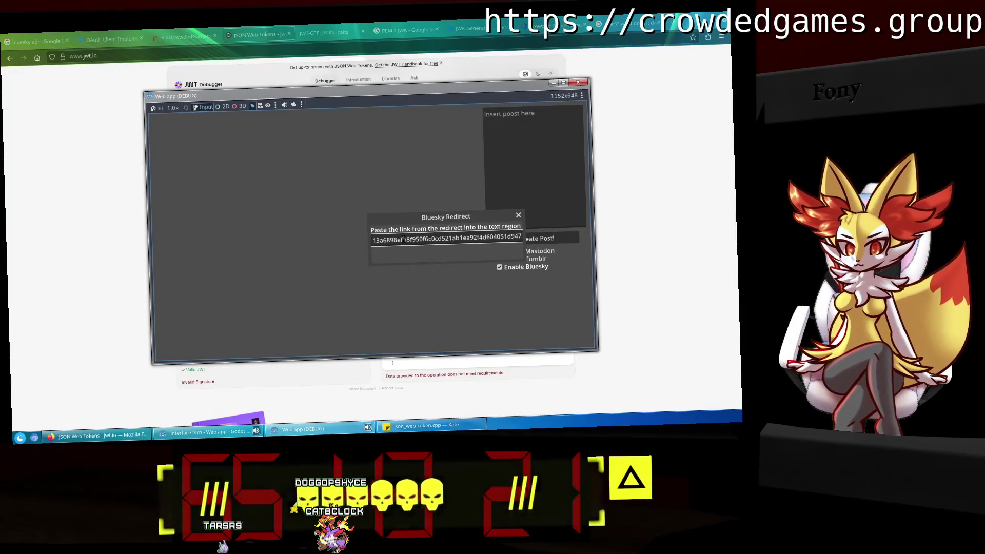
left_click(234, 435)
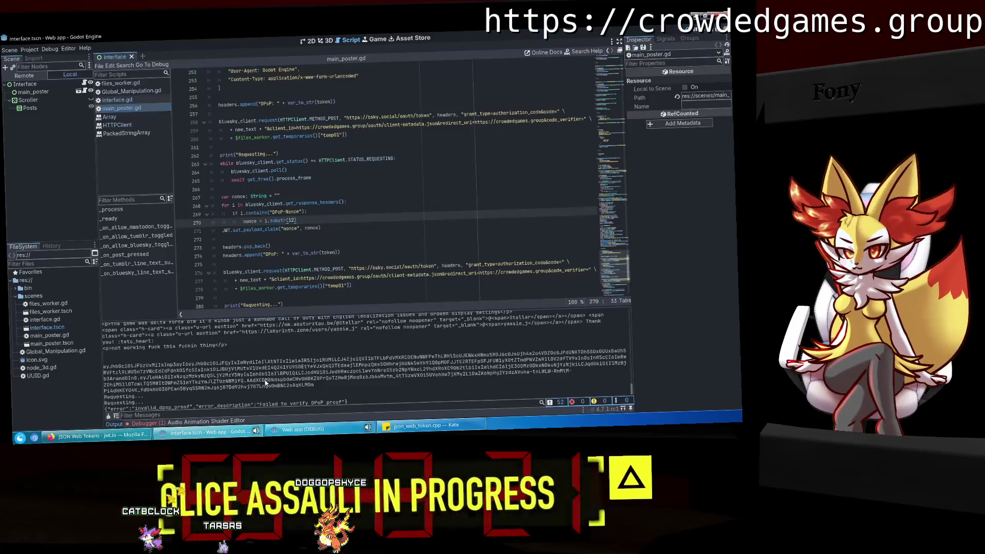
left_click(155, 424)
left_click(155, 328)
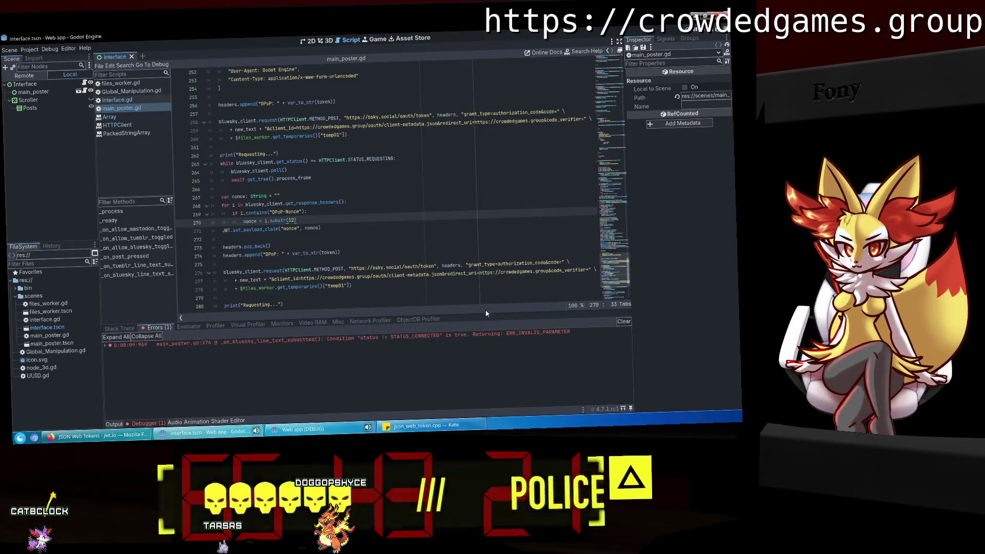
double_click(487, 338)
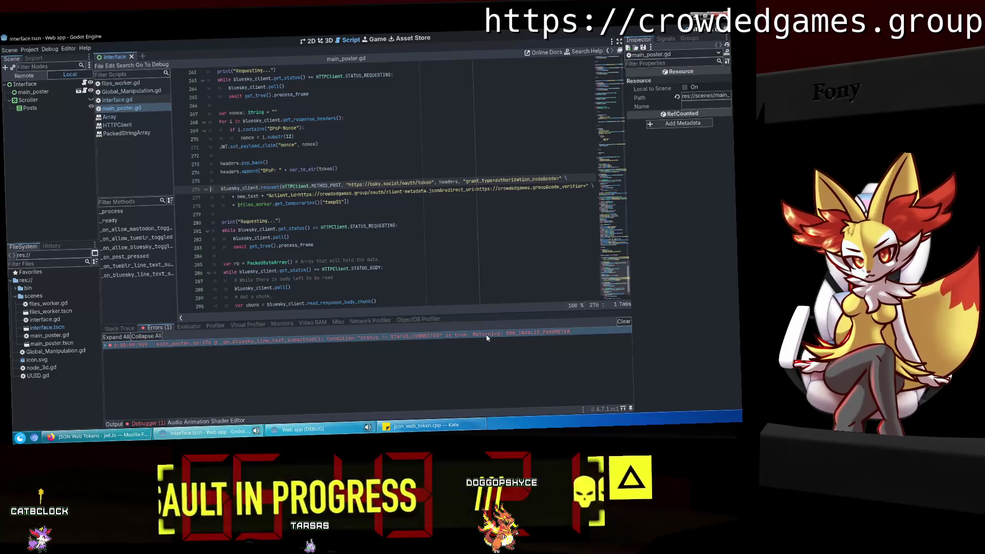
scroll(369, 232, "up", 2)
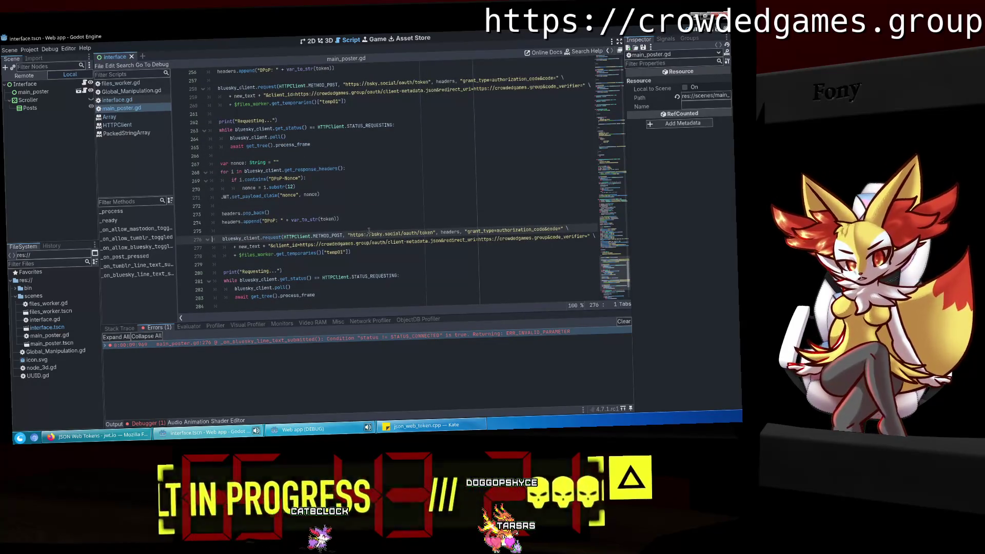
scroll(368, 231, "up", 2)
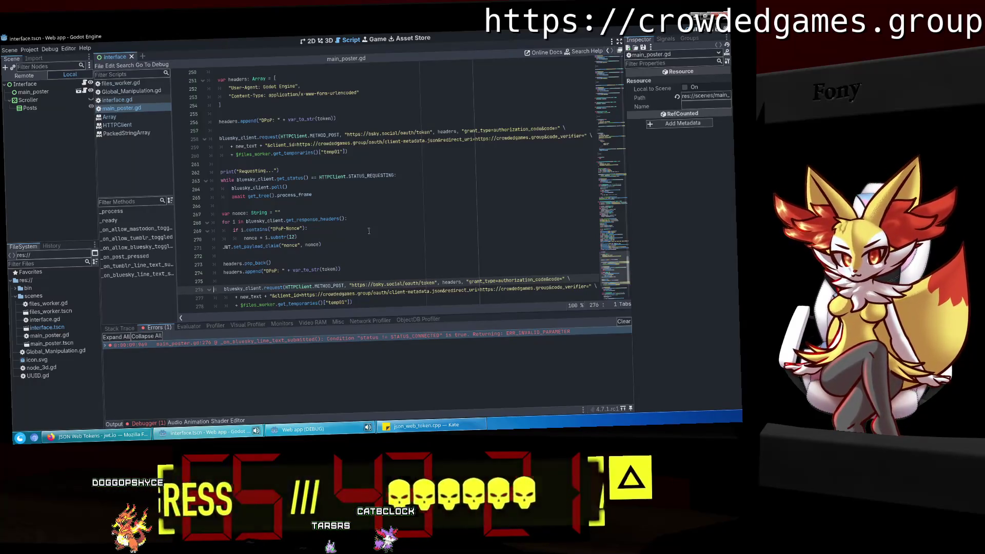
scroll(368, 231, "down", 2)
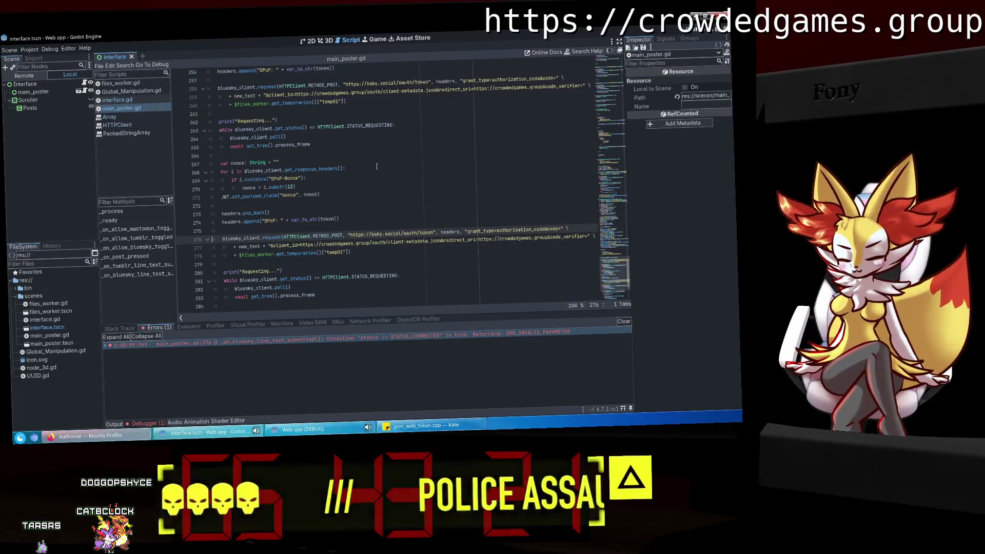
left_click(376, 166)
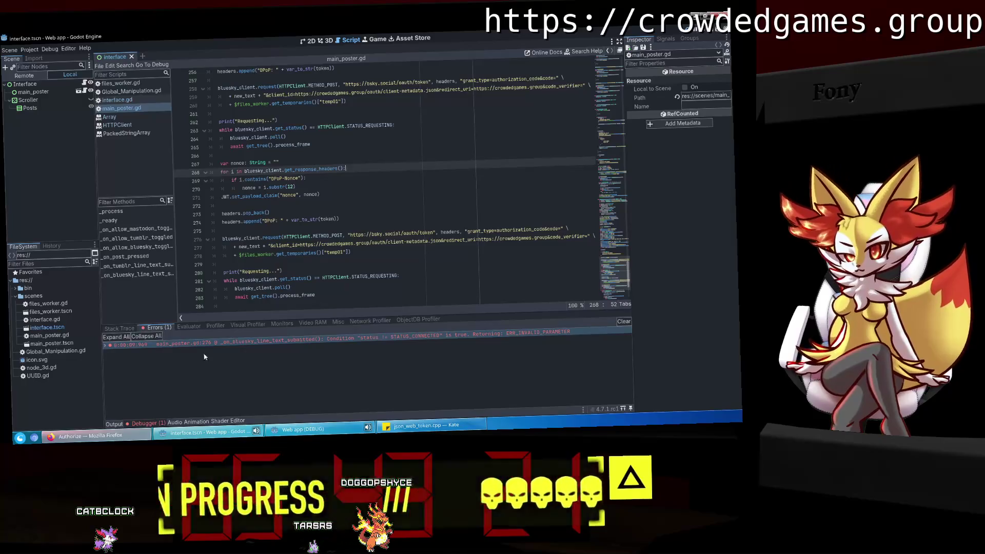
left_click(123, 425)
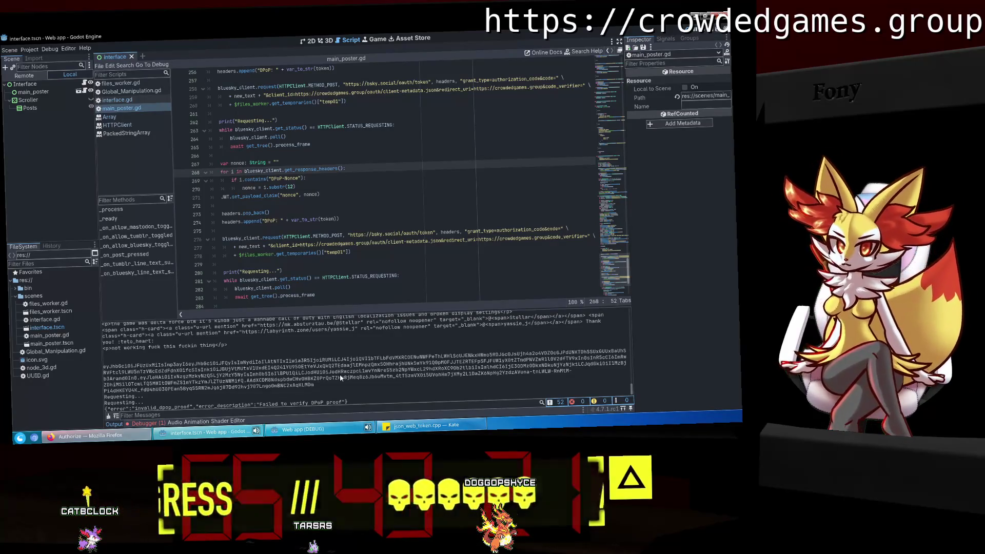
Start a bluesky_client. line after line 272 and browse its completions up to blocking_mode_enabled.
left_click(241, 226)
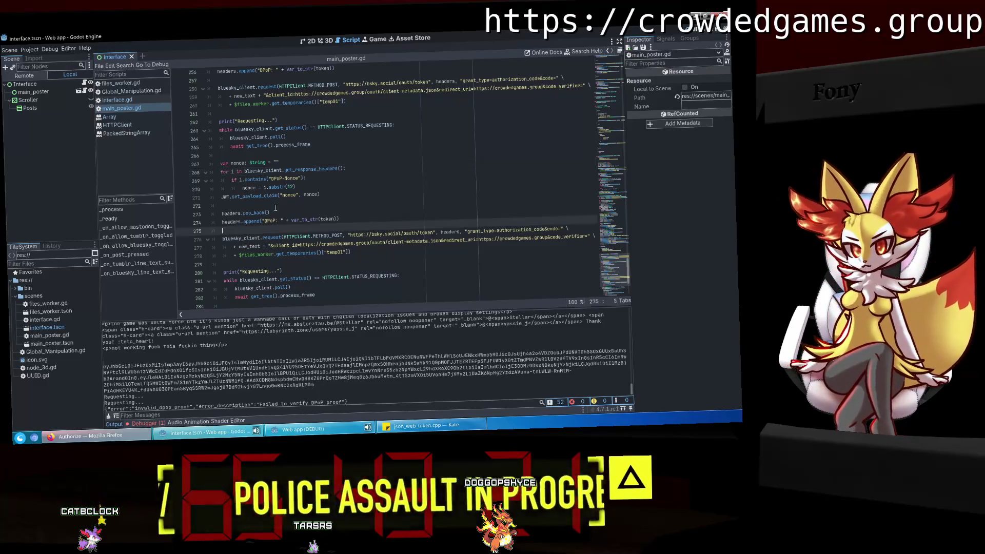
left_click(276, 207)
key("Return")
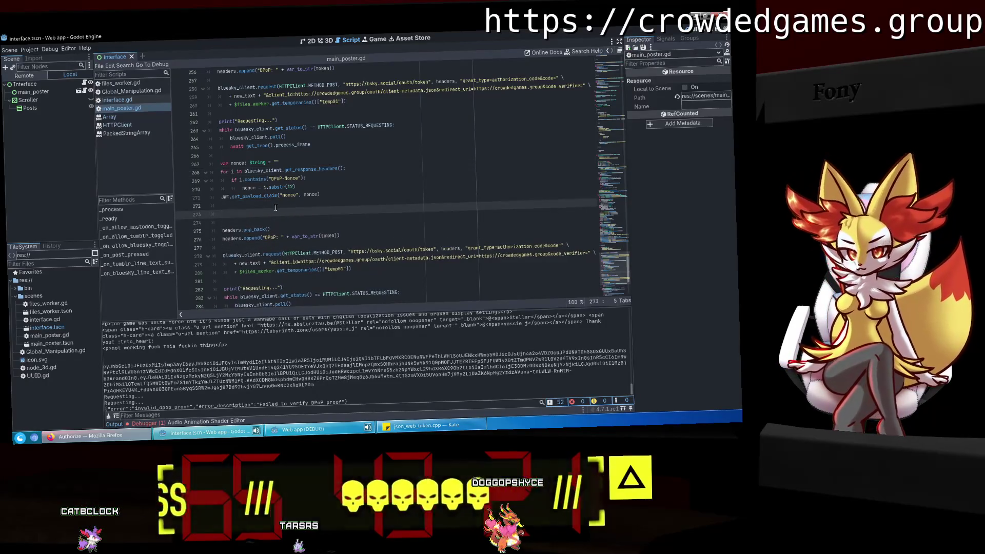
type("bluesky_client.")
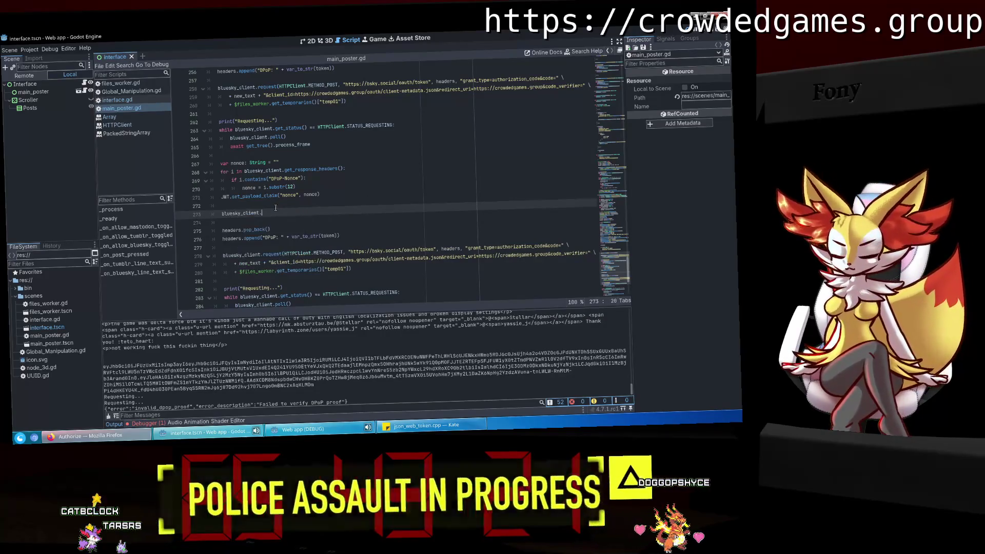
key("Down")
key("Down")
key("Down")
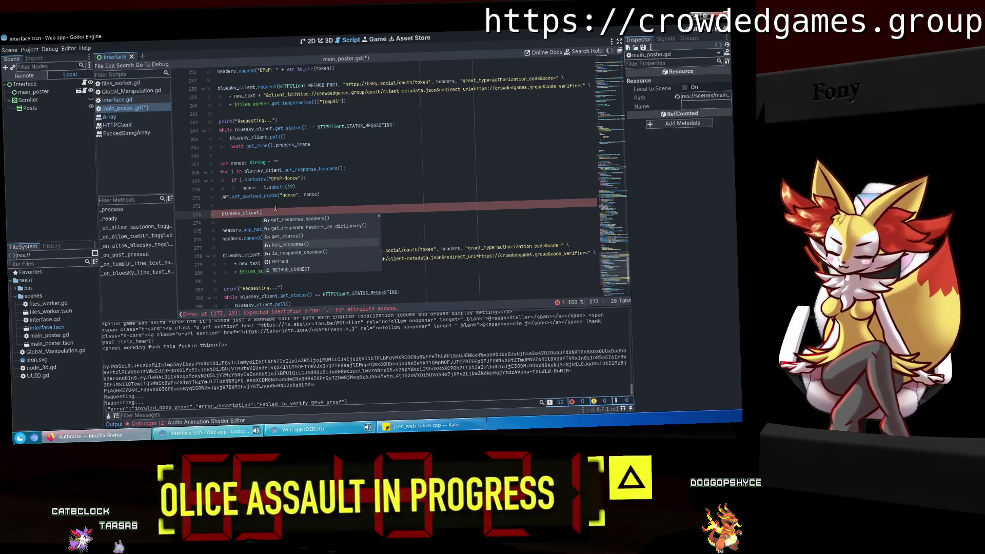
key("Down")
key("Down")
key("Down")
key("Down")
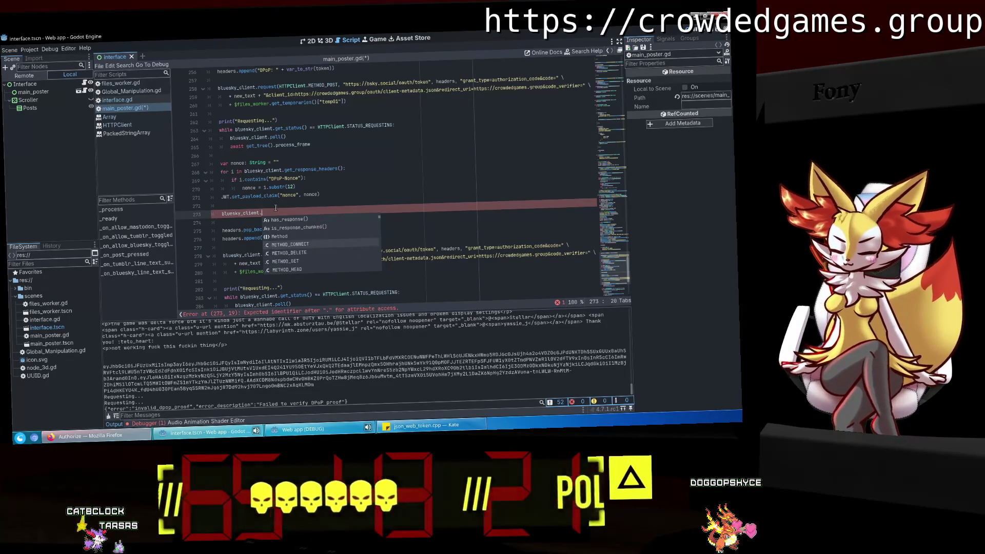
key("Up")
key("Up")
key("Up")
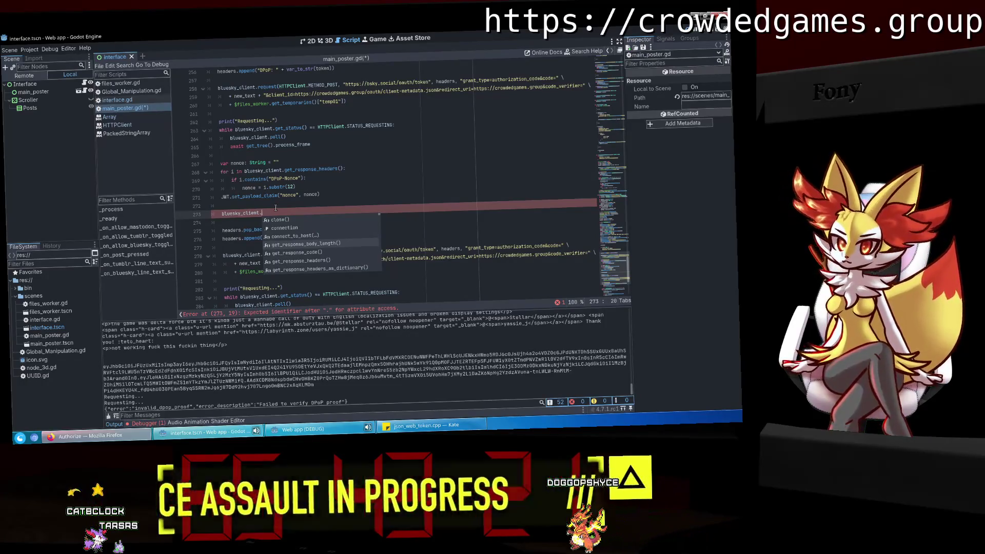
key("Up")
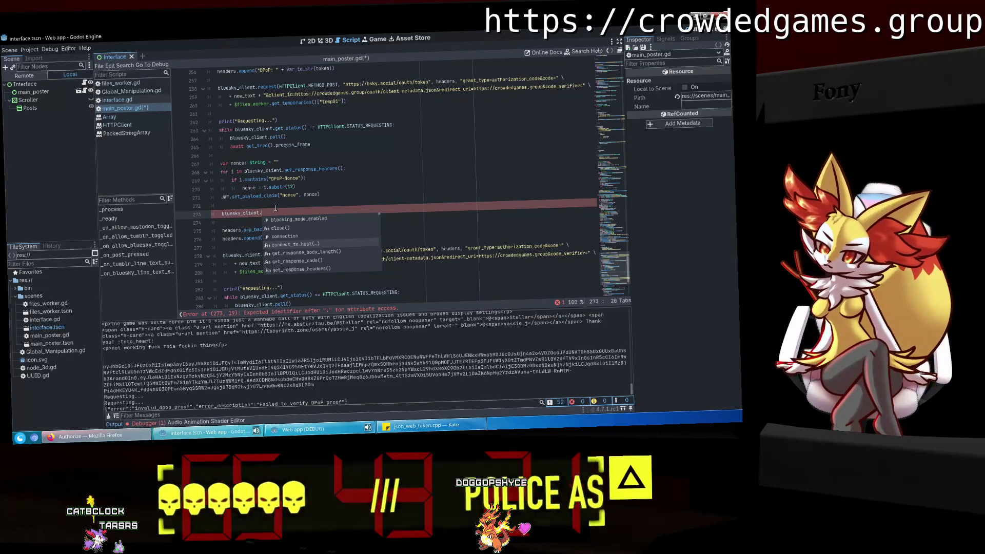
key("Up")
key("Up")
key("Up")
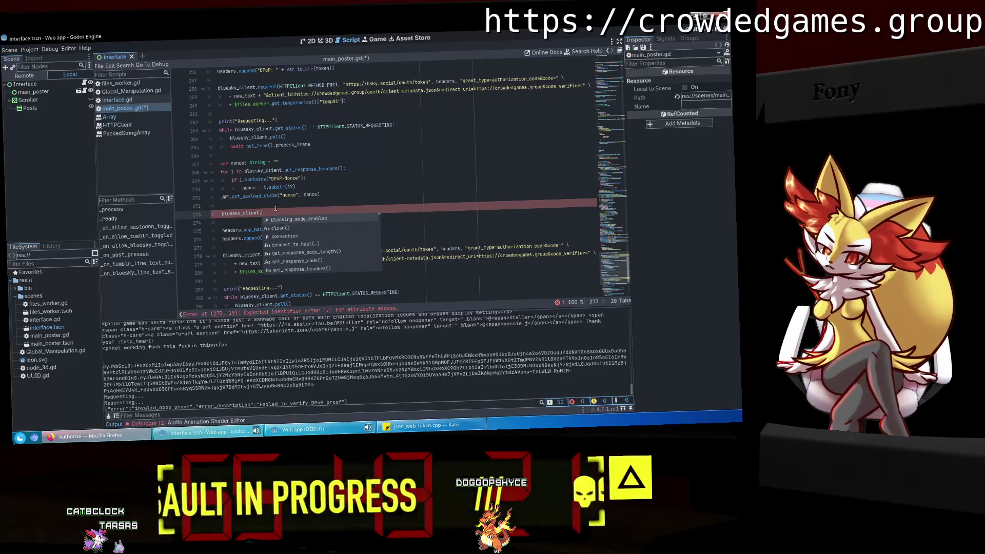
Search Help for 'Blocking' to open the HTTPClient blocking_mode_enabled documentation.
key("F1")
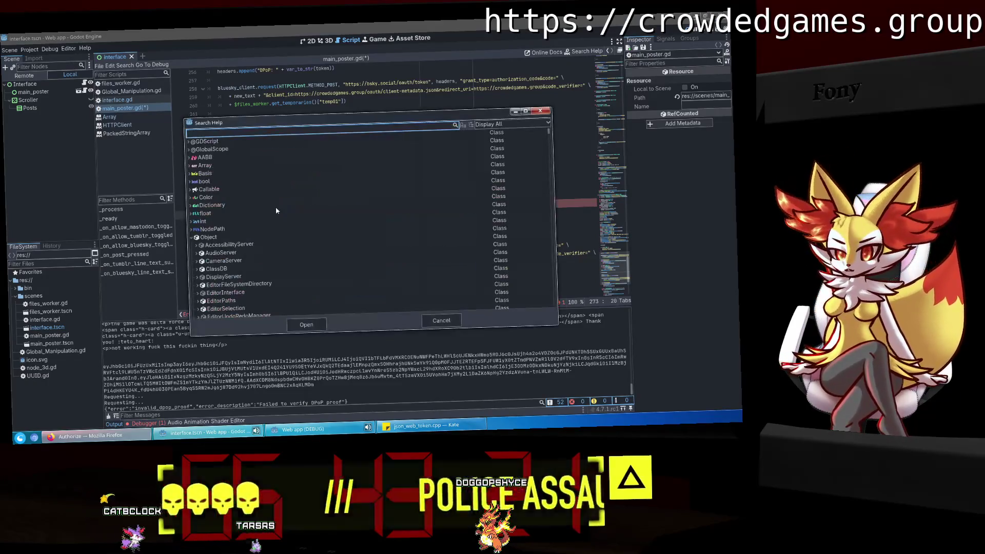
type("Blocking")
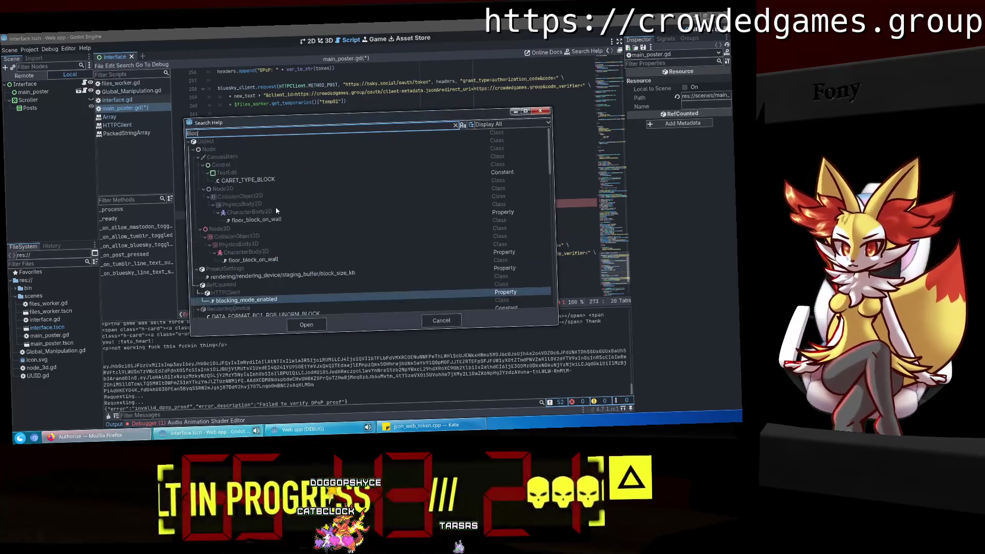
key("Return")
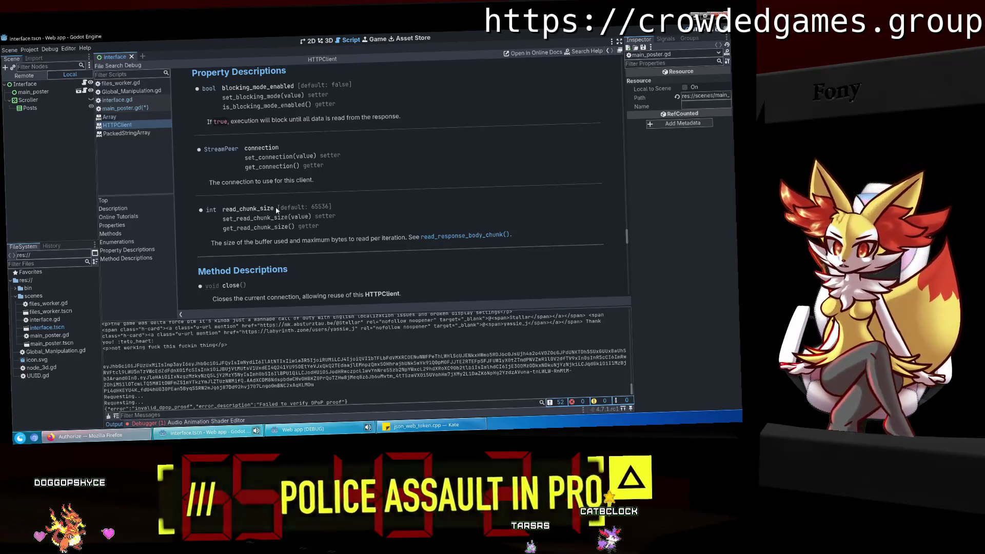
Scroll through the HTTPClient documentation around the blocking_mode_enabled property.
scroll(276, 210, "down", 1)
scroll(276, 210, "down", 8)
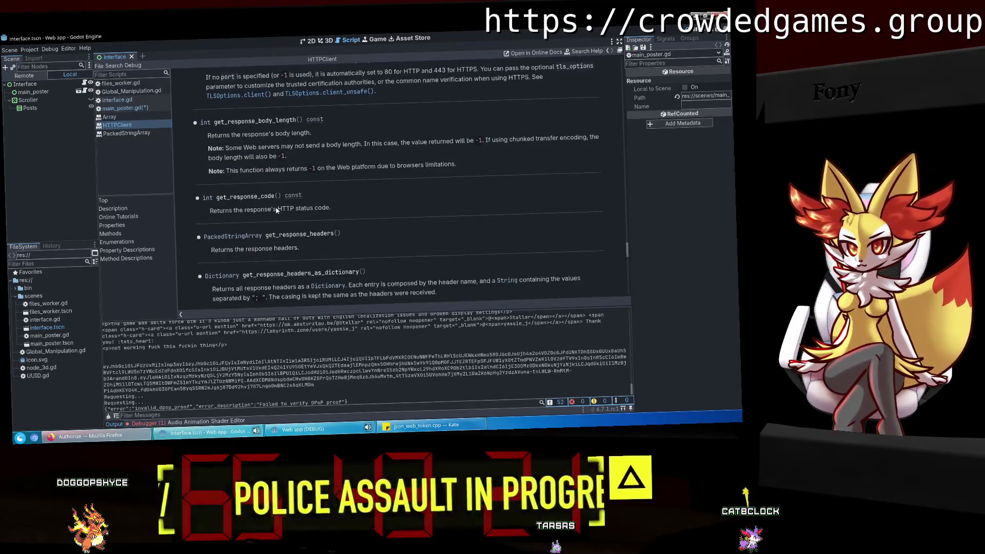
scroll(276, 210, "up", 20)
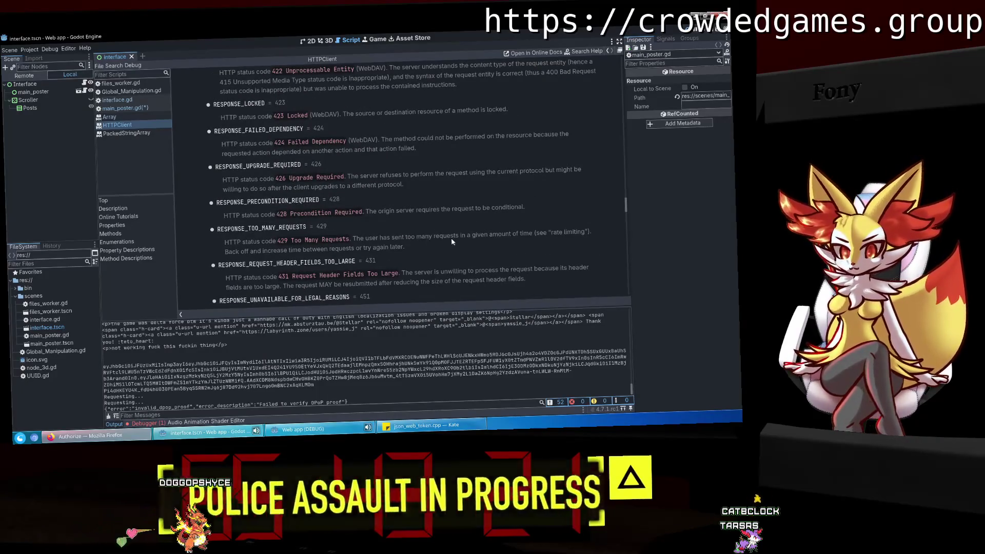
scroll(452, 241, "up", 20)
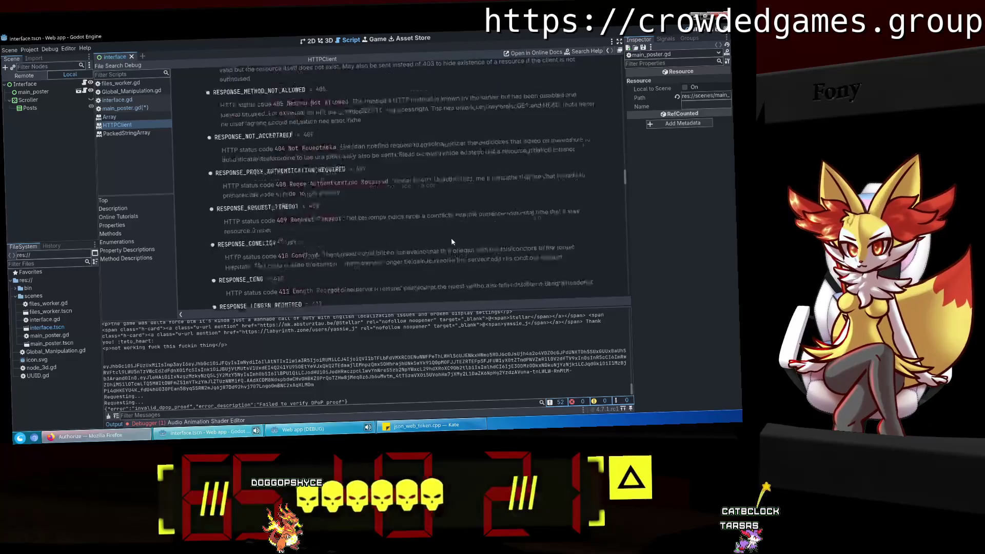
scroll(451, 241, "up", 5)
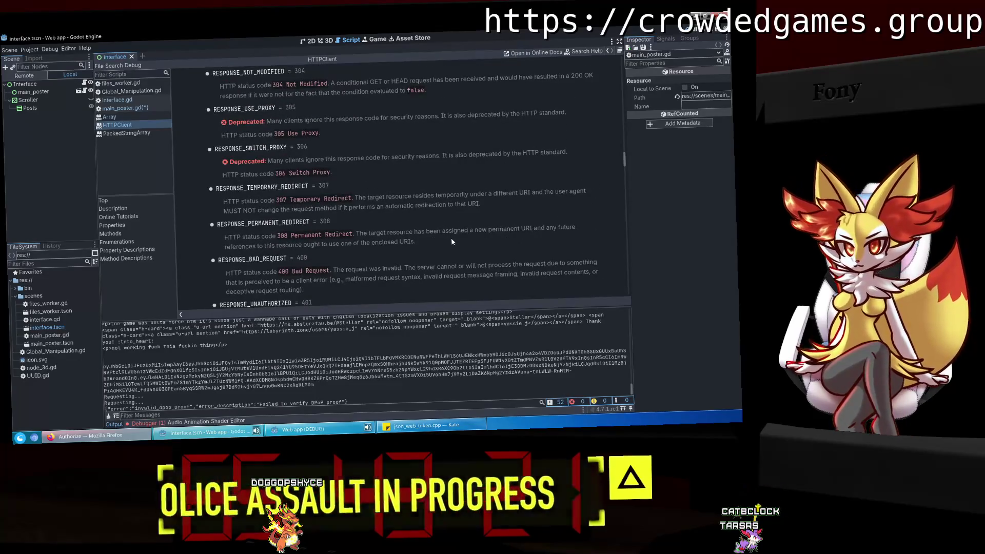
scroll(452, 241, "up", 15)
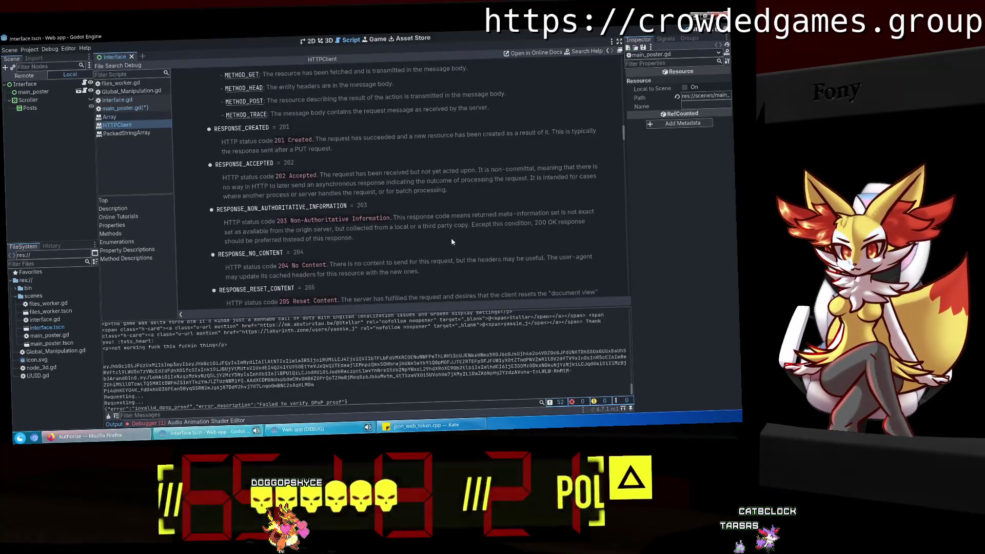
scroll(452, 241, "up", 8)
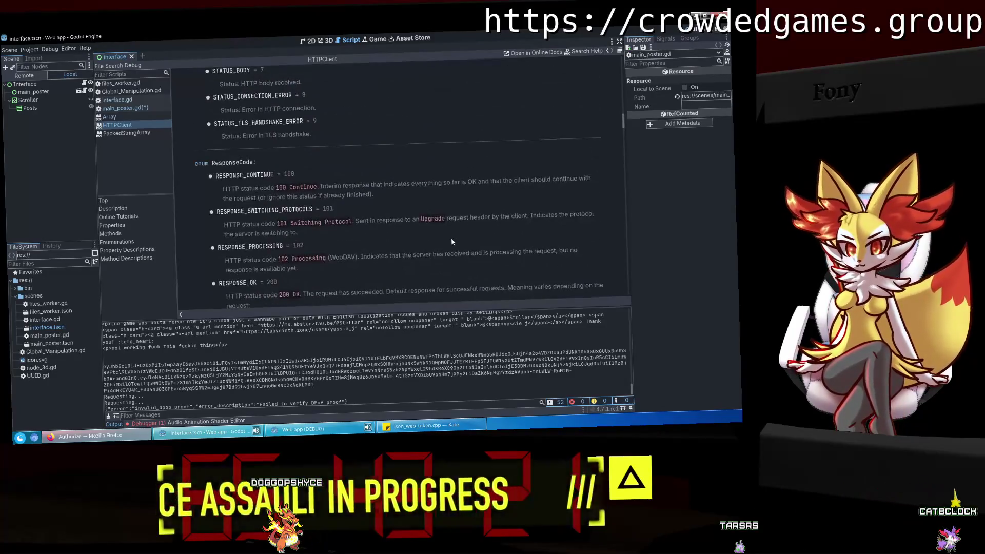
scroll(451, 242, "up", 3)
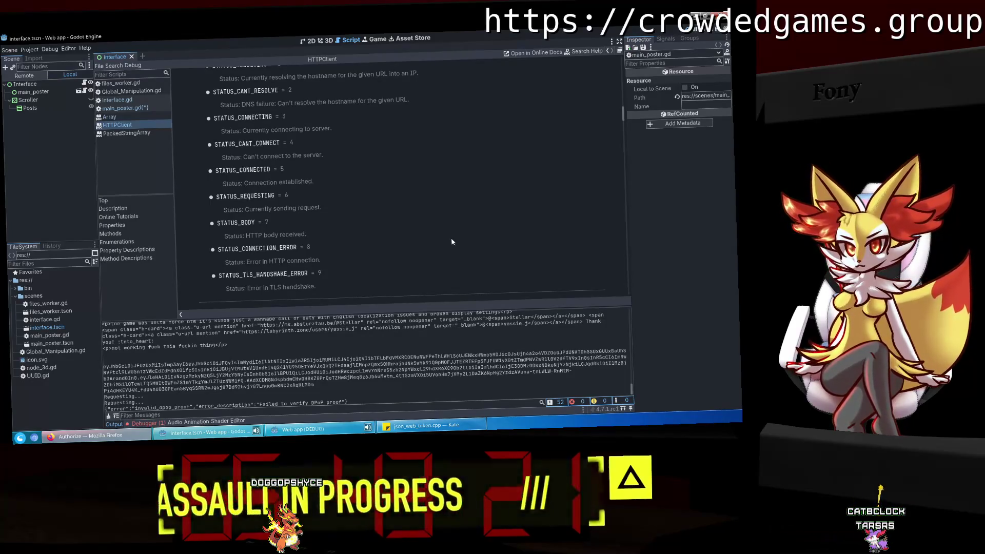
scroll(451, 242, "up", 1)
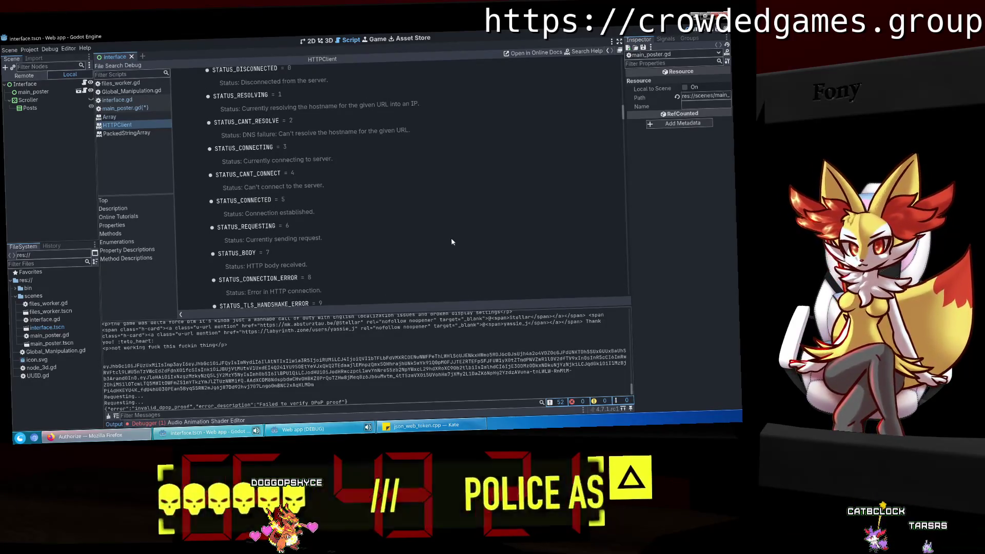
Read the debugger's not-STATUS_CONNECTED error, then return to main_poster.gd.
left_click(152, 423)
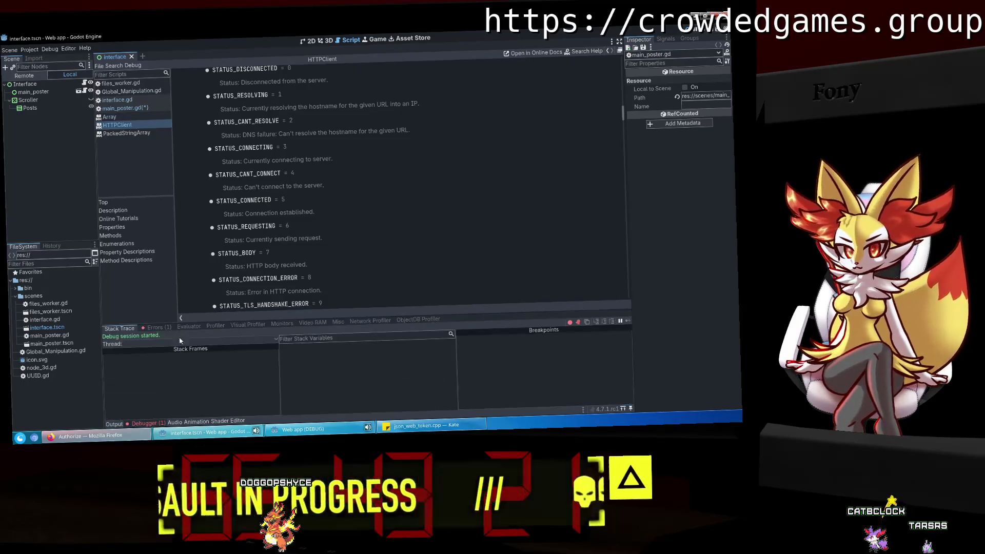
left_click(157, 328)
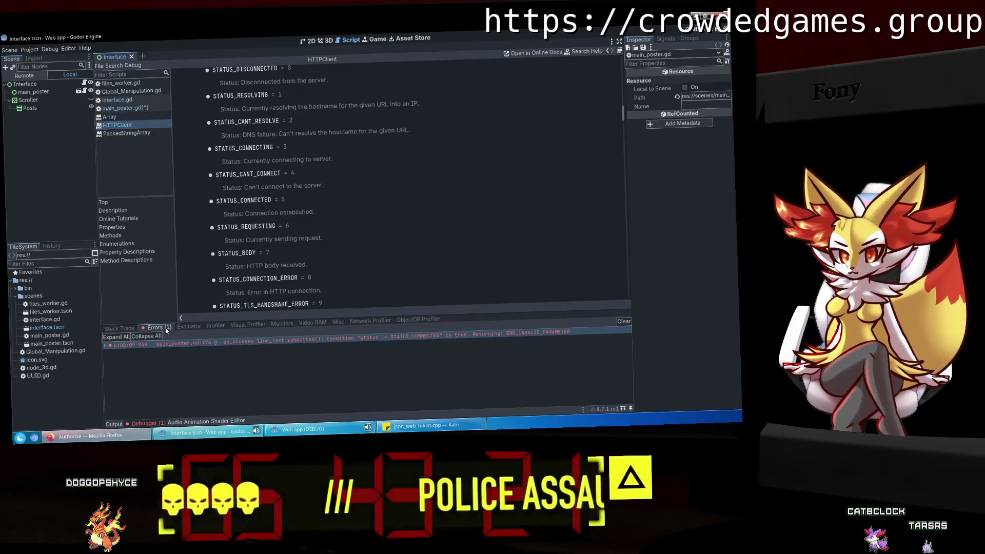
mouse_move(206, 344)
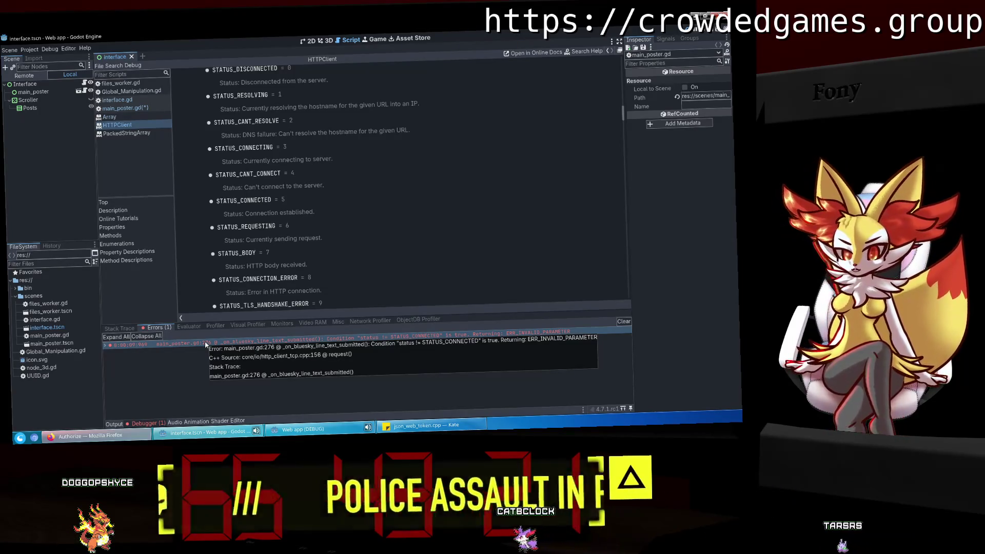
scroll(430, 242, "down", 1)
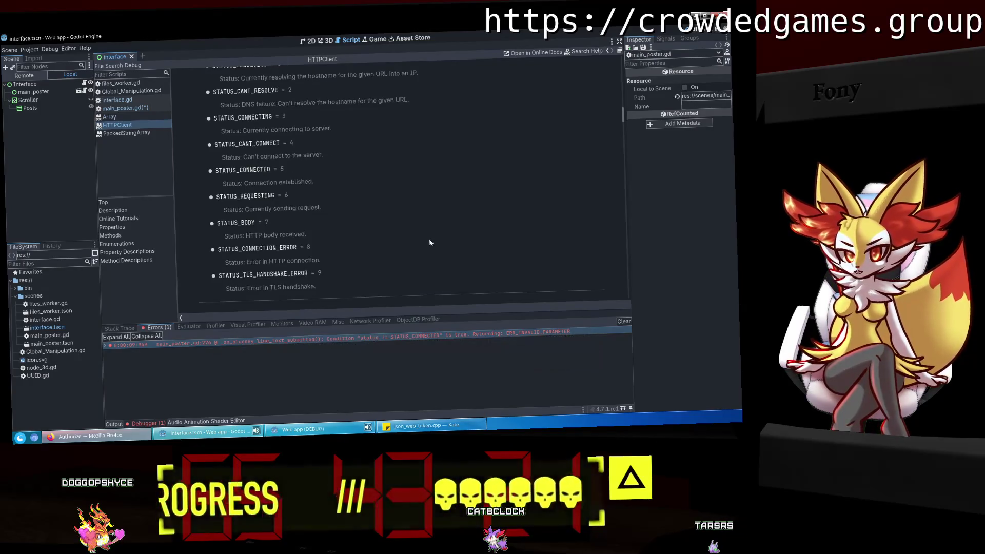
double_click(237, 251)
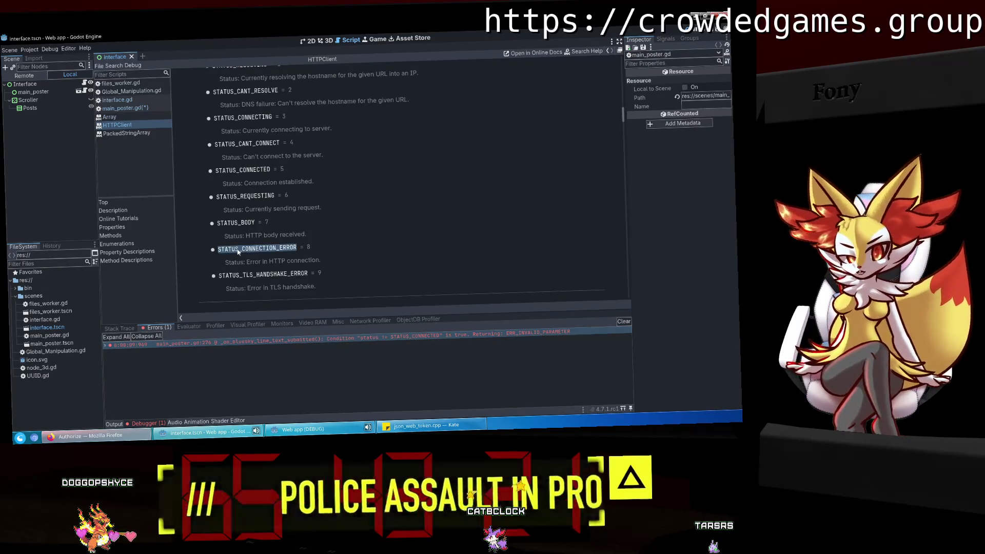
left_click(237, 251)
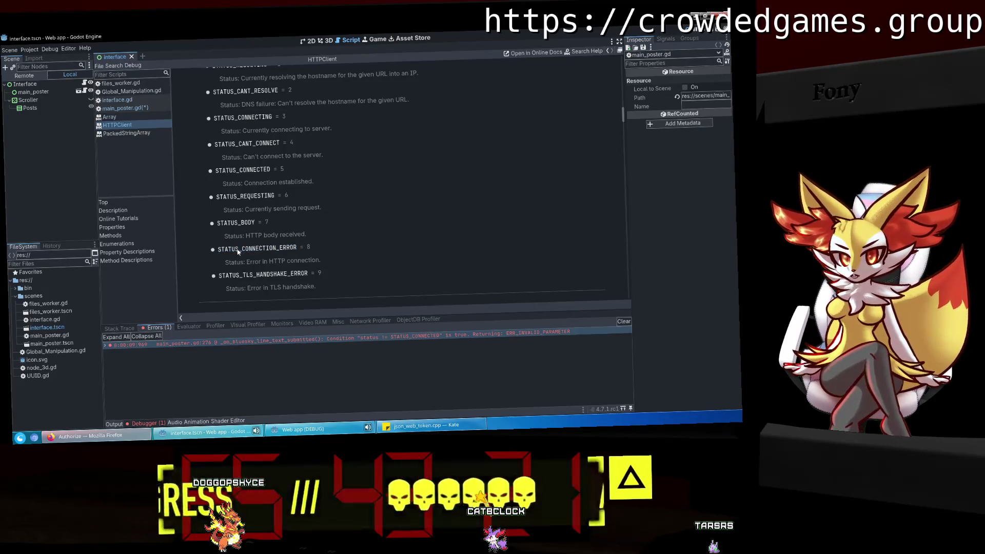
left_click(134, 108)
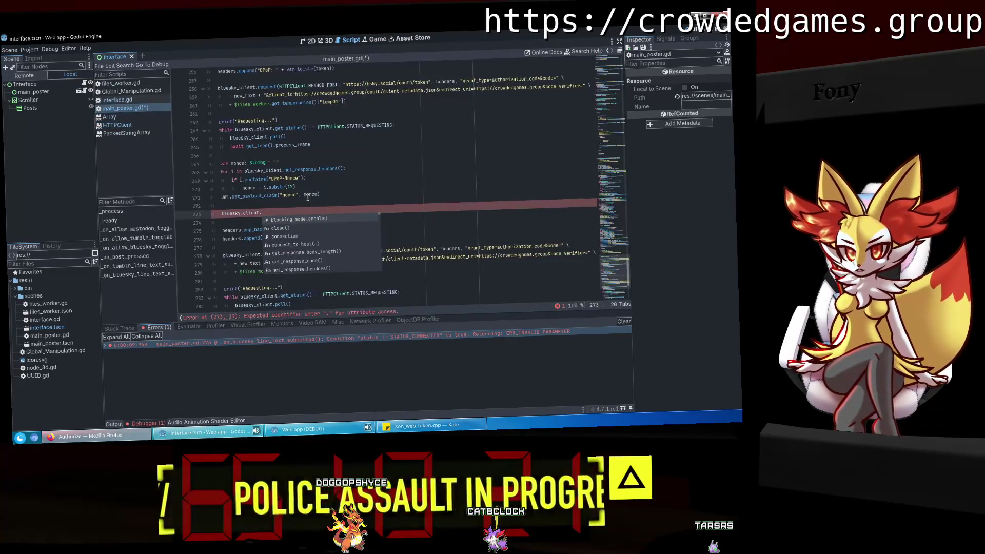
Complete connect_to_host on line 273, then undo that completion.
type("connec")
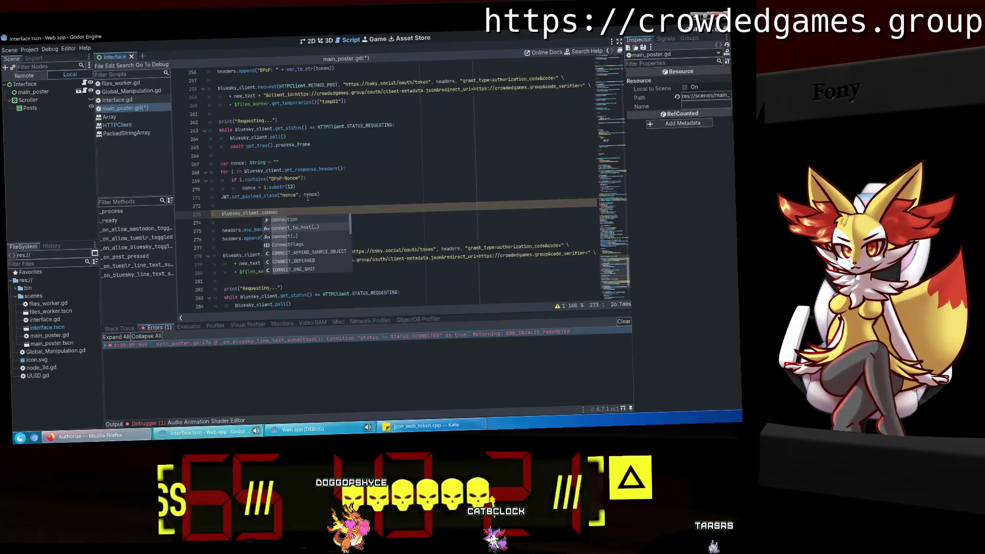
key("Return")
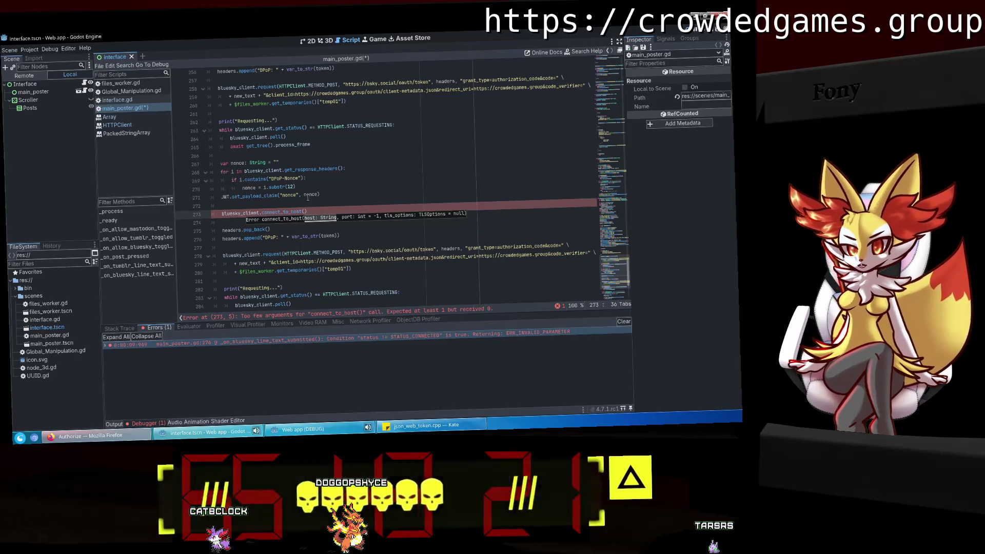
mouse_move(615, 272)
left_mouse_down()
mouse_move(618, 104)
mouse_move(617, 138)
left_mouse_up()
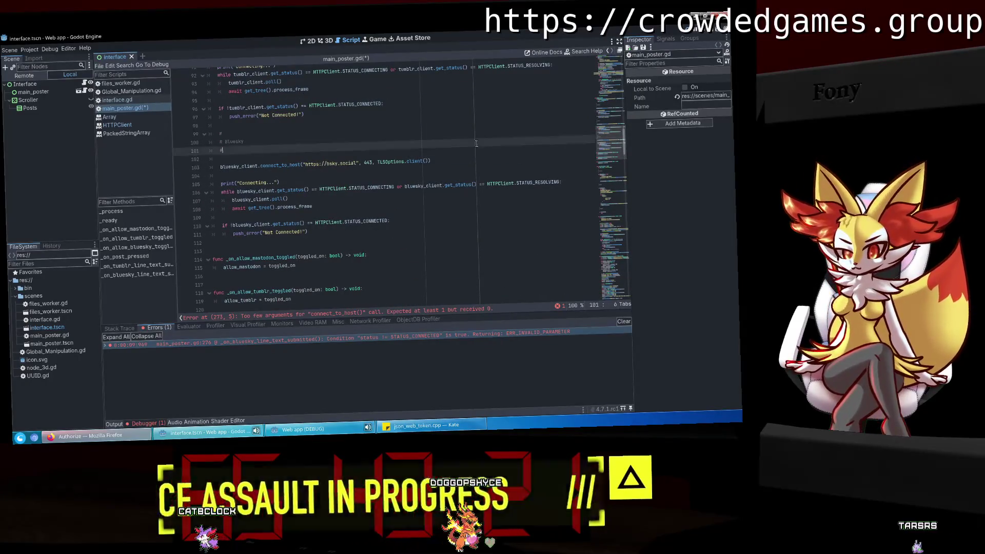
left_click(363, 176)
left_click(308, 232)
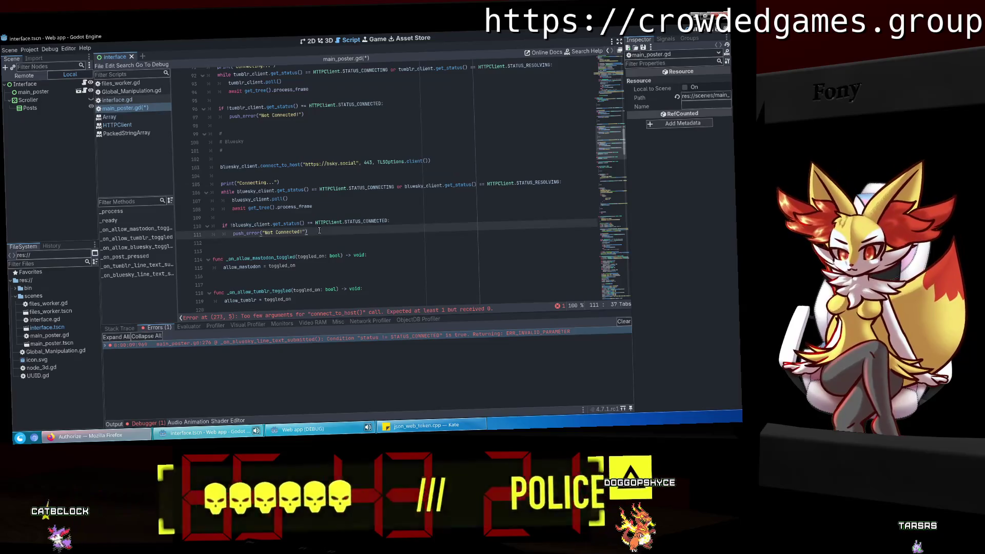
left_click(209, 167, "shift")
right_click(220, 168)
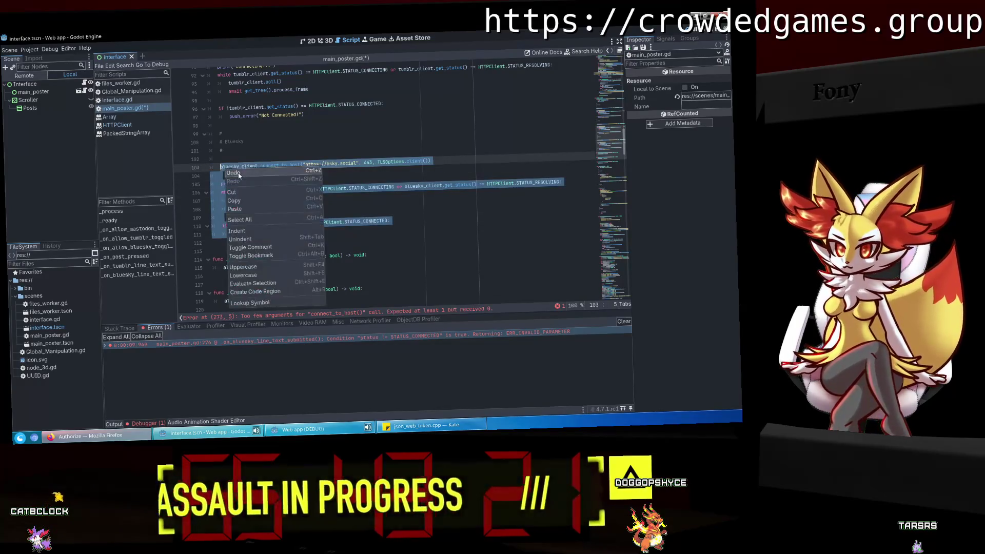
left_click(239, 175)
key("ctrl+z")
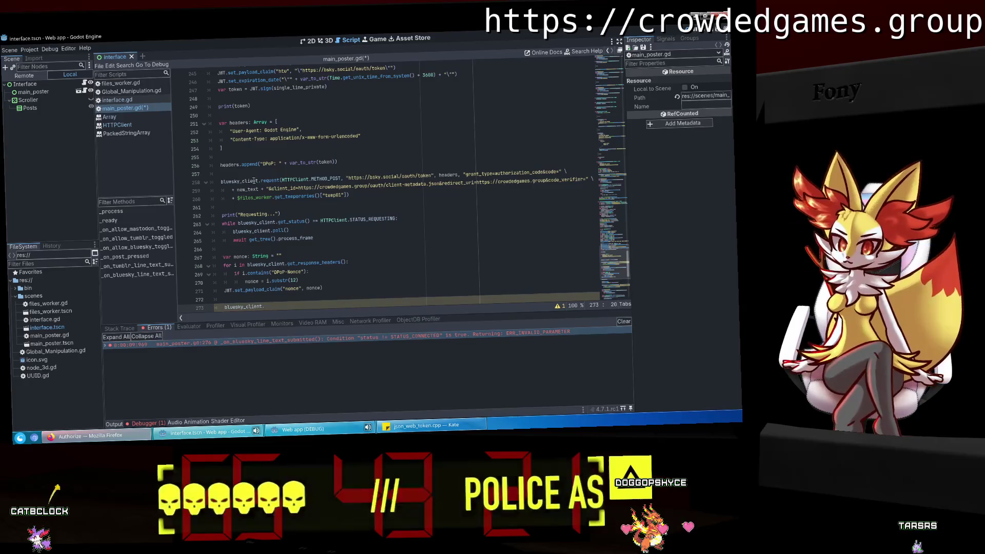
Copy the bsky.social connect-and-wait code on lines 103–111 and jump back to line 273.
left_click(613, 76)
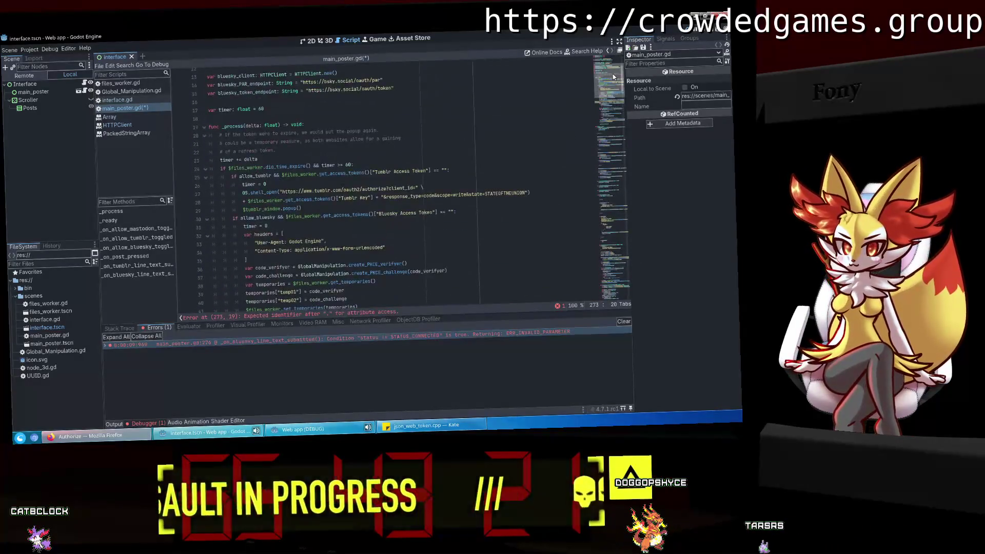
left_click_drag(613, 77, 609, 145)
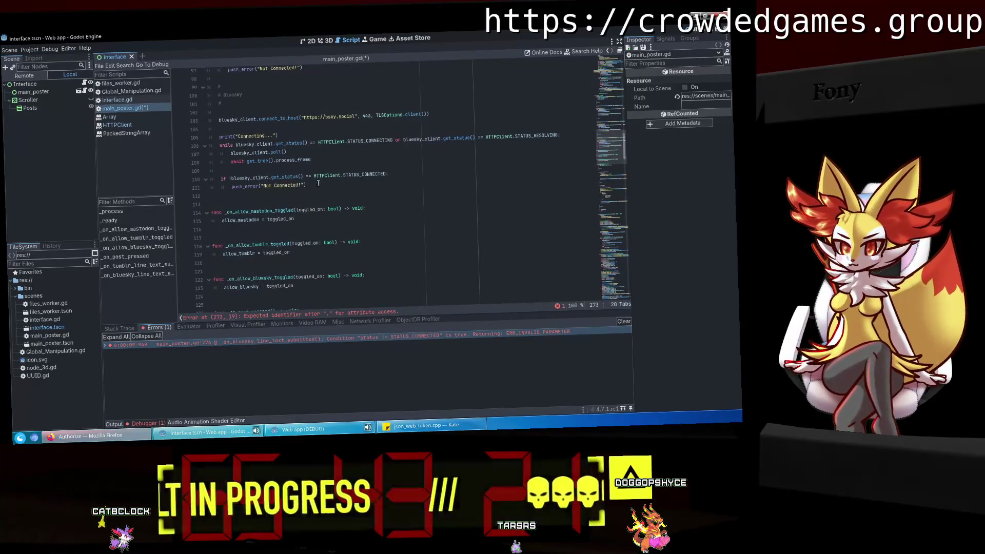
mouse_move(318, 183)
left_mouse_down()
mouse_move(225, 135)
mouse_move(218, 119)
left_mouse_up()
right_click(230, 119)
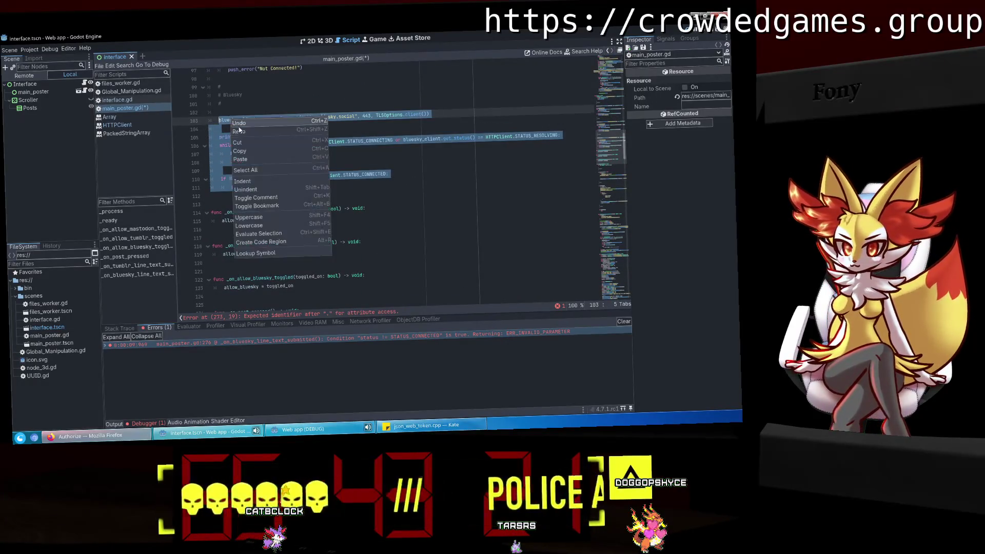
left_click(248, 151)
left_click(619, 265)
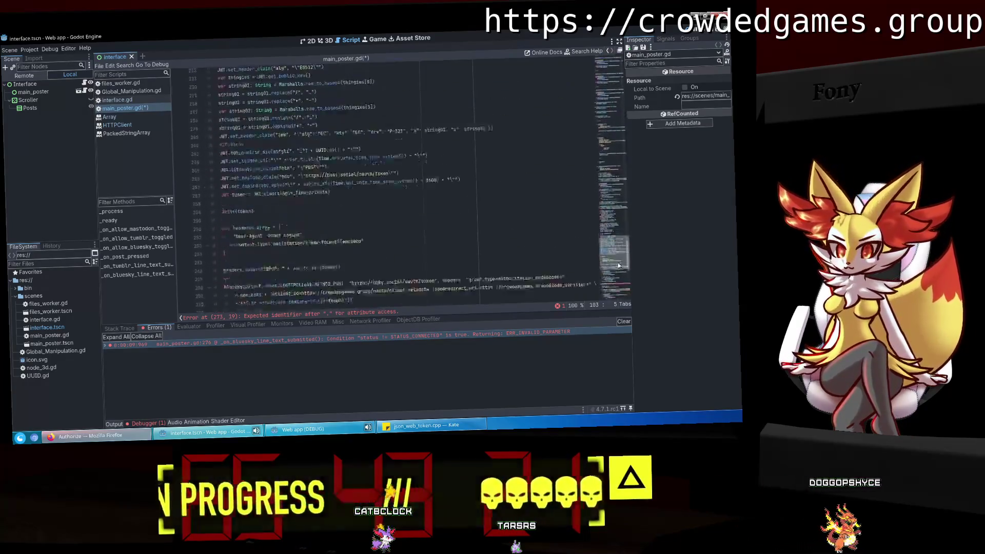
scroll(308, 205, "down", 3)
Paste the connect-and-wait block at line 273 and add a bluesky_client line after the nonce claim.
left_click(278, 215)
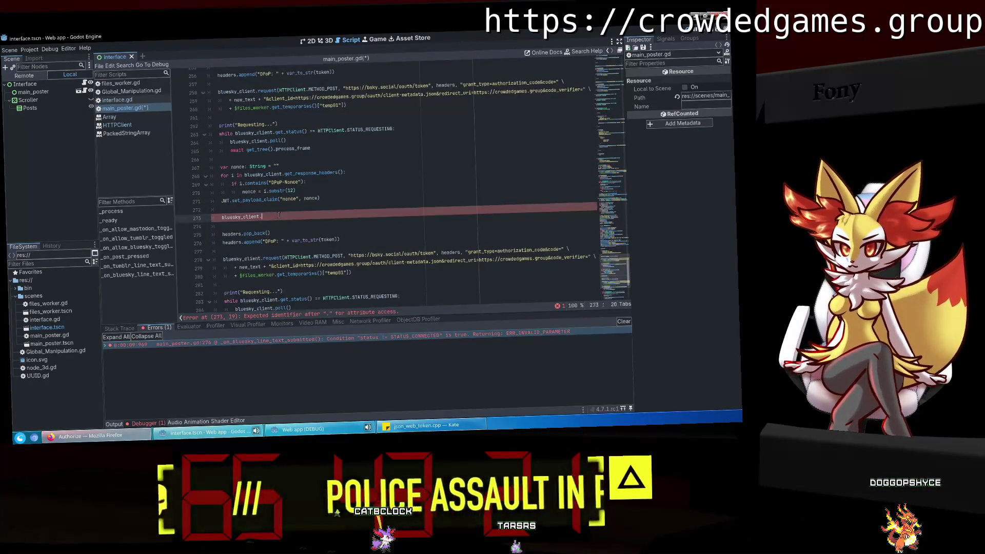
key("ctrl+v")
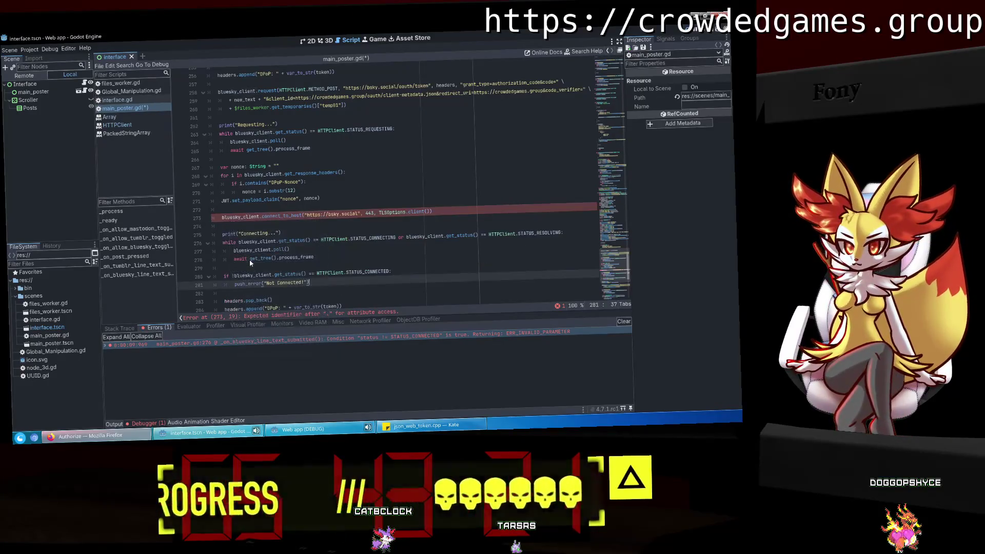
left_click(321, 290)
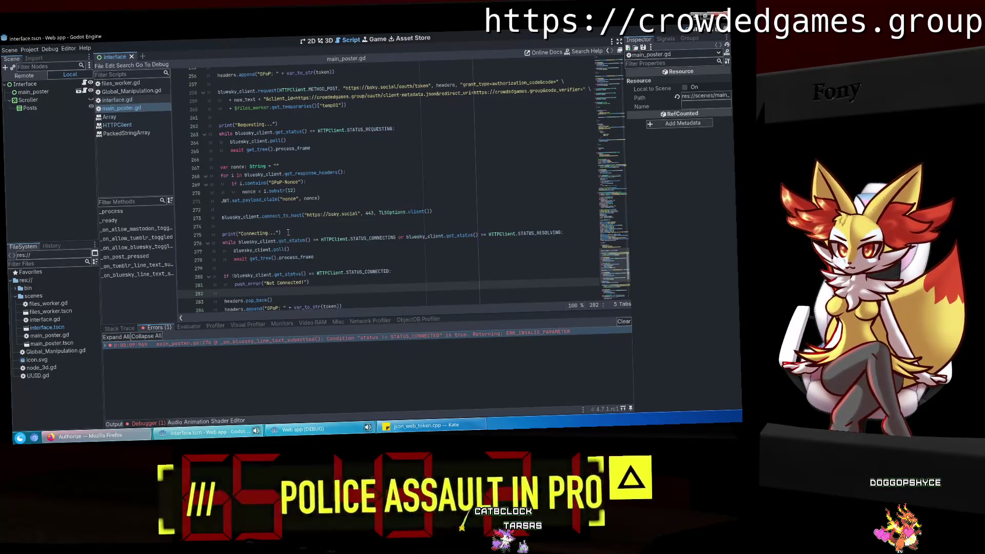
left_click(269, 209)
key("Return")
type("aw")
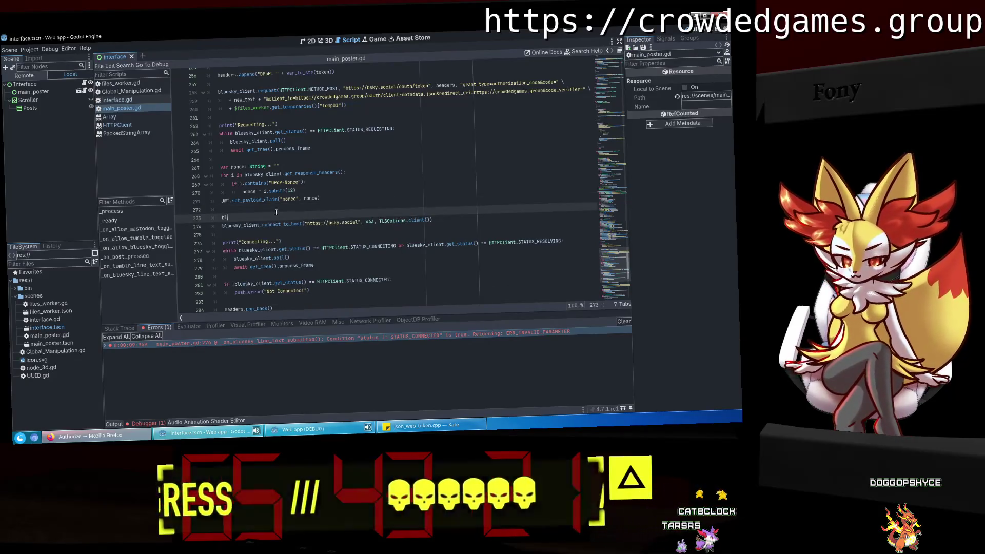
type("blue")
key("Return")
type(".")
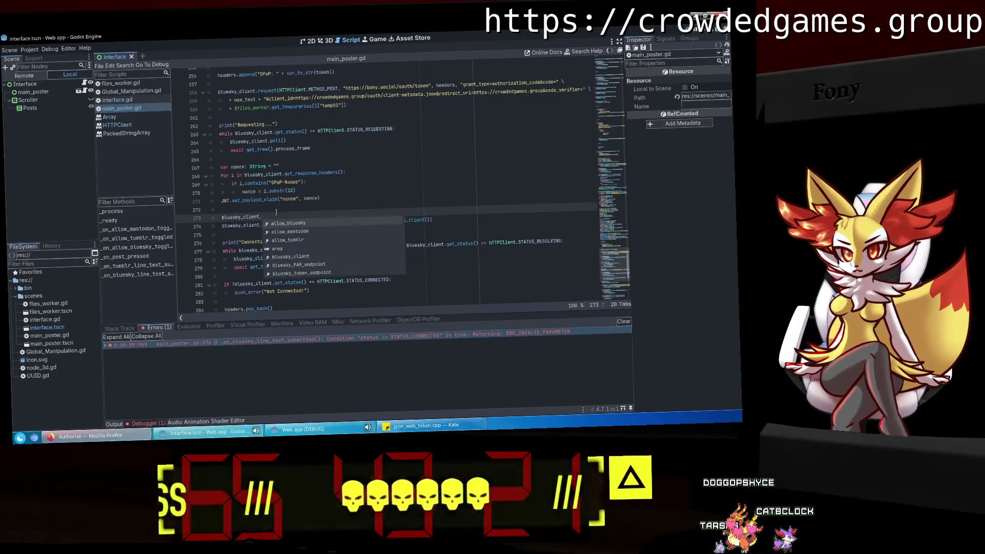
type("clo")
key("Return")
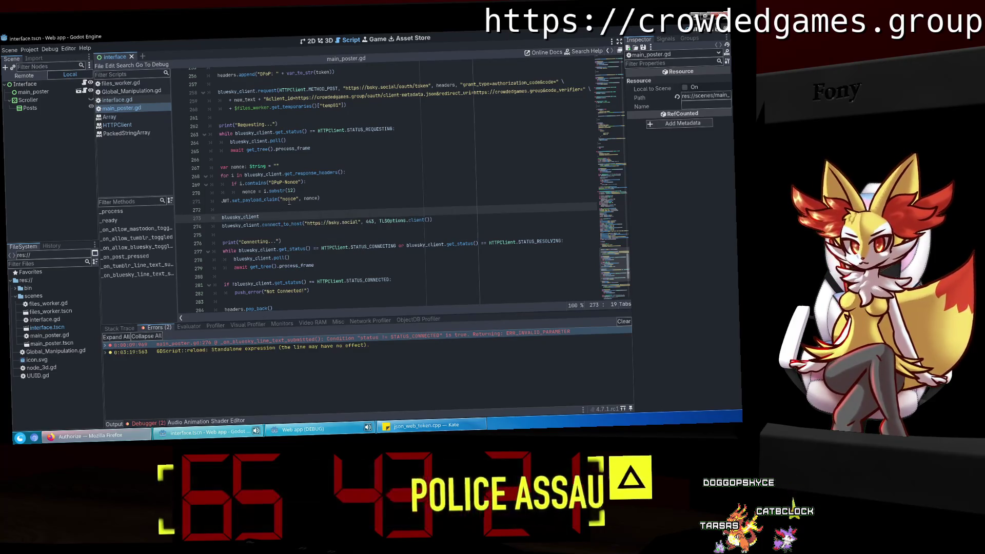
Run the project, enable Bluesky, and submit the pasted redirect link.
key("F5")
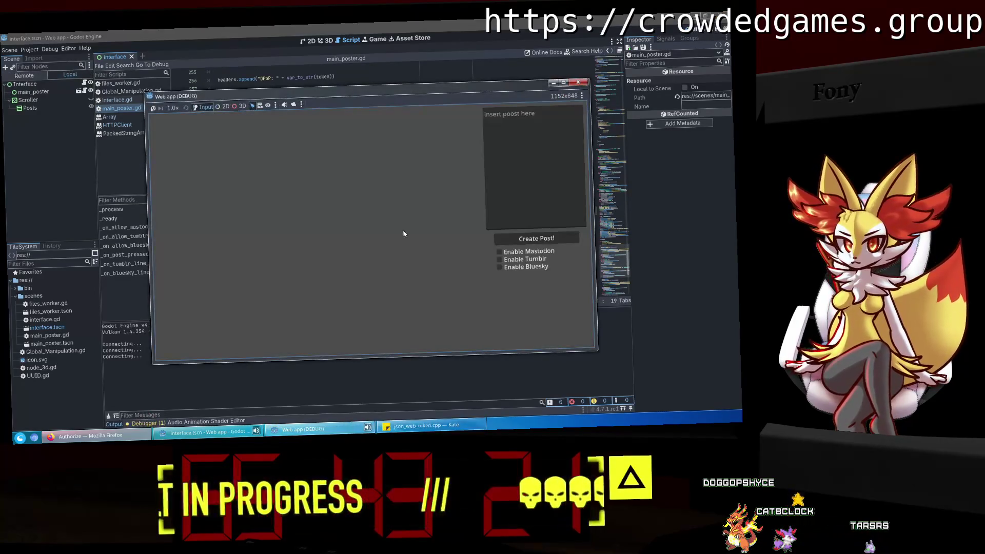
left_click(500, 267)
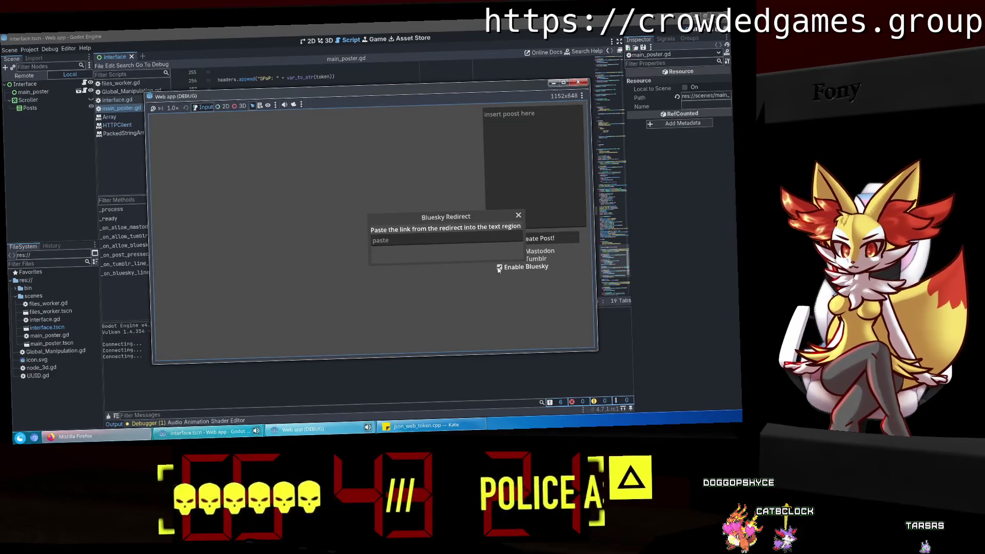
left_click(399, 240)
key("ctrl+v")
key("Return")
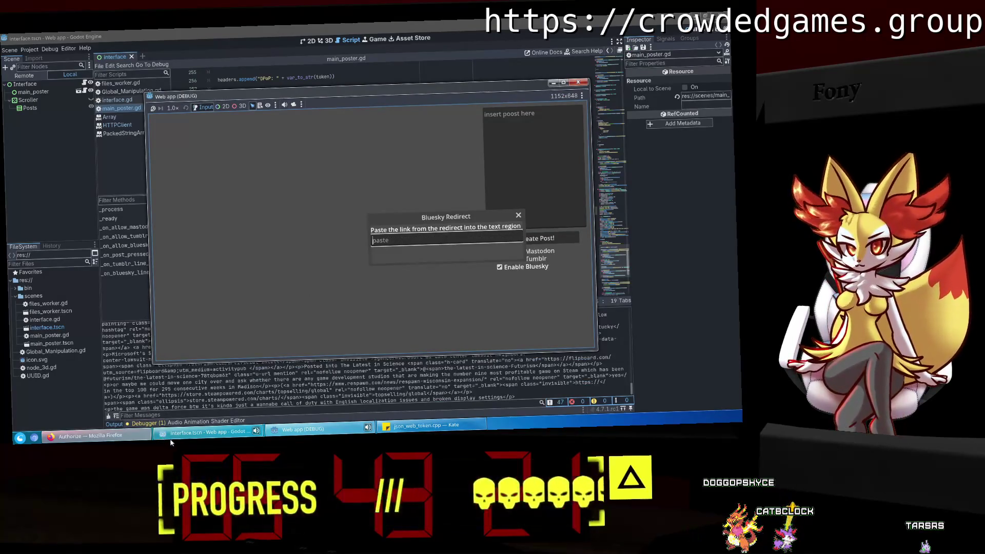
Authorize the app on Bluesky, copy the redirect address, and close the authorize tabs.
left_click(90, 435)
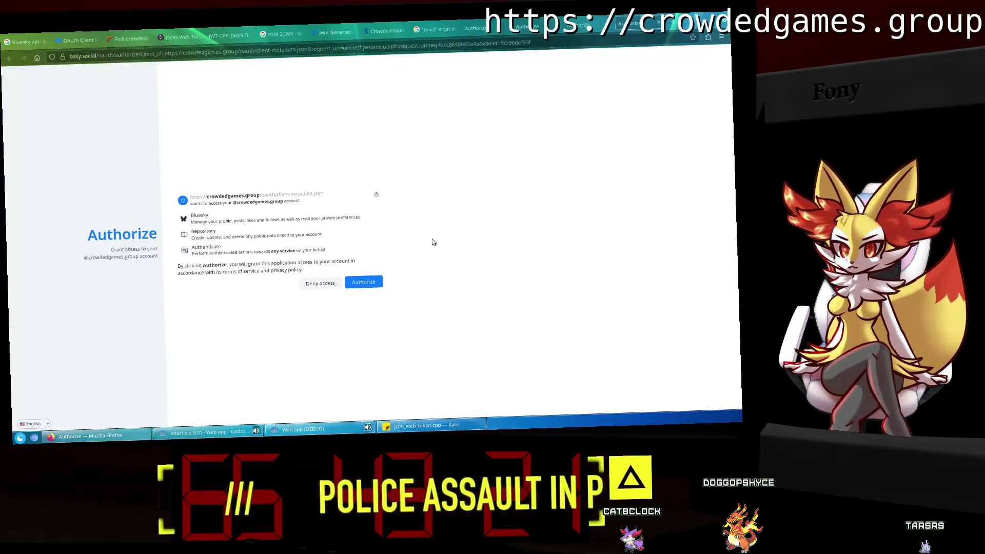
left_click(360, 283)
left_click(552, 53)
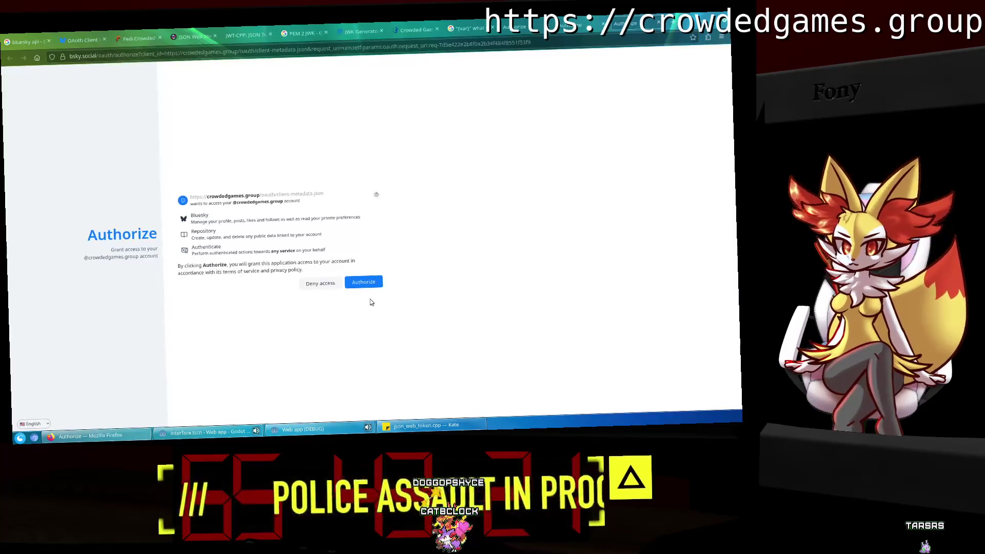
key("ctrl+w")
key("ctrl+w")
key("ctrl+w")
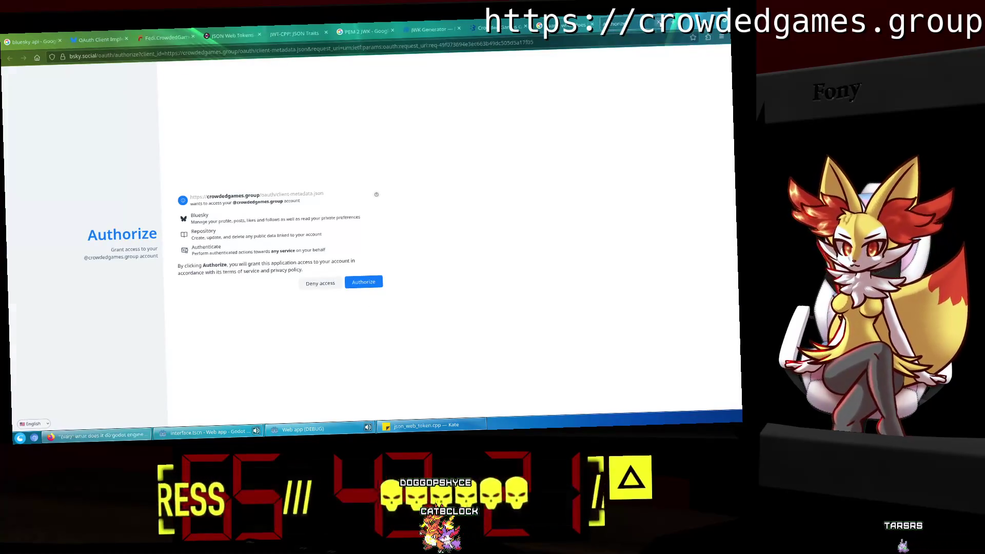
left_click(223, 429)
Submit the redirect link in the web app, which fails with invalid_dpop_proof, then close it.
left_click(303, 431)
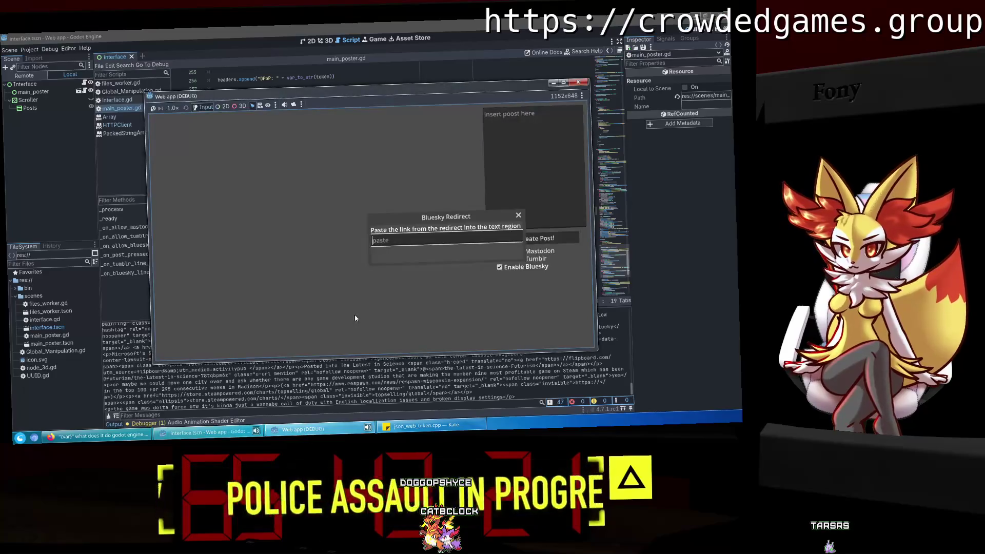
key("Return")
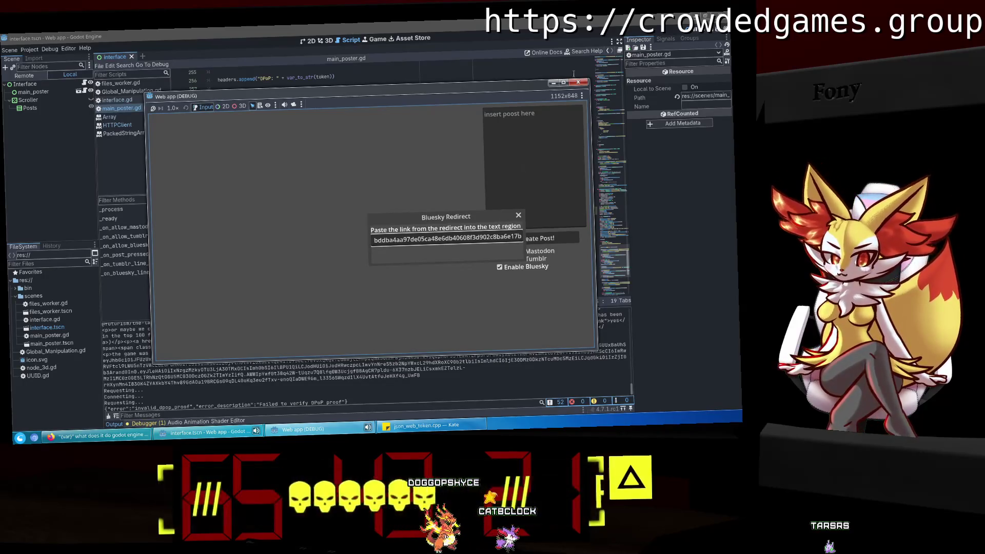
left_click(584, 85)
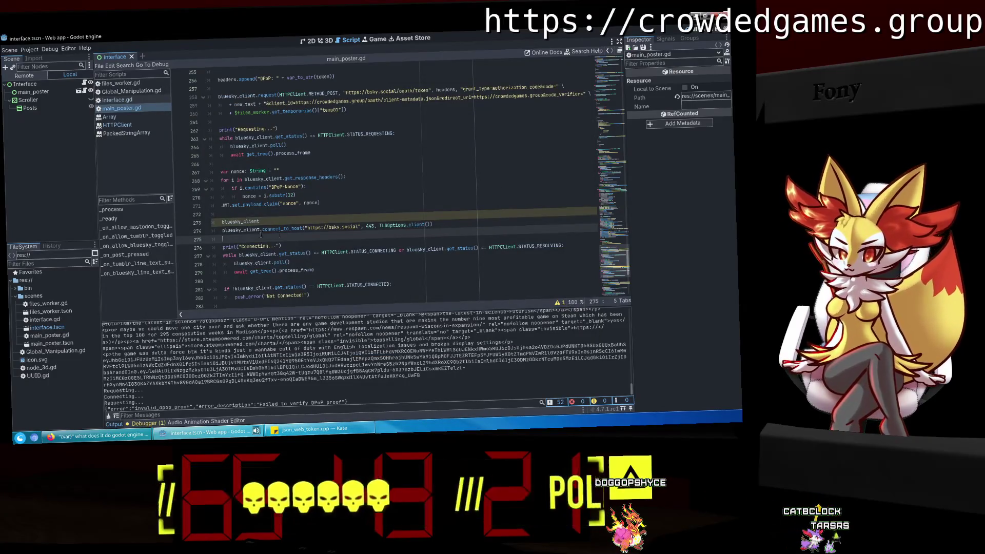
Jump from the debugger error to line 273 and delete the stray bluesky_client line.
left_click(144, 423)
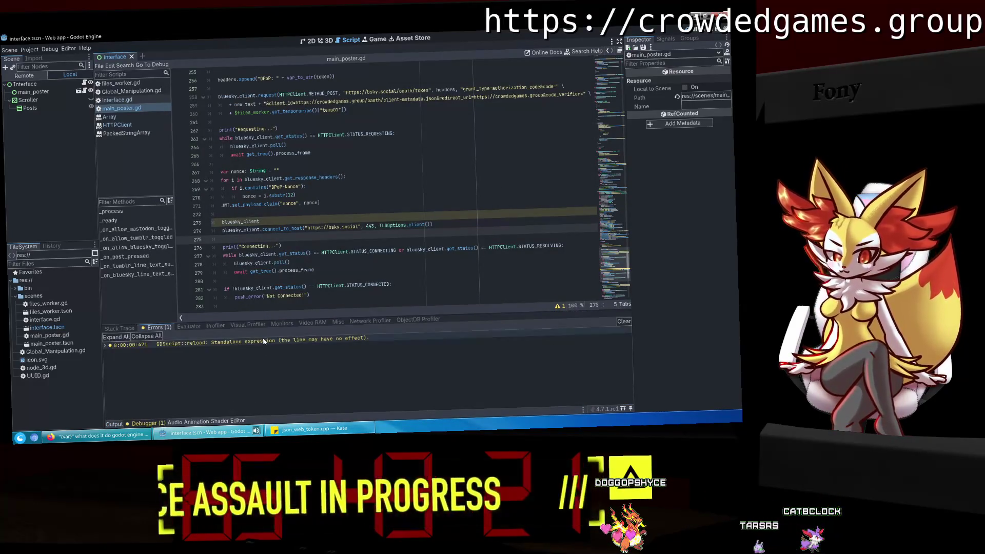
left_click(263, 341)
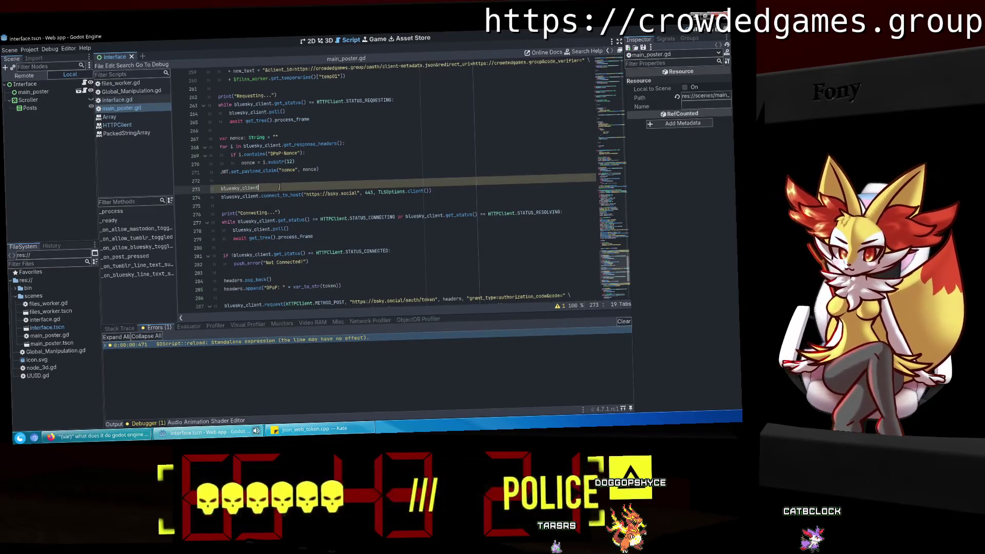
key("shift+Home")
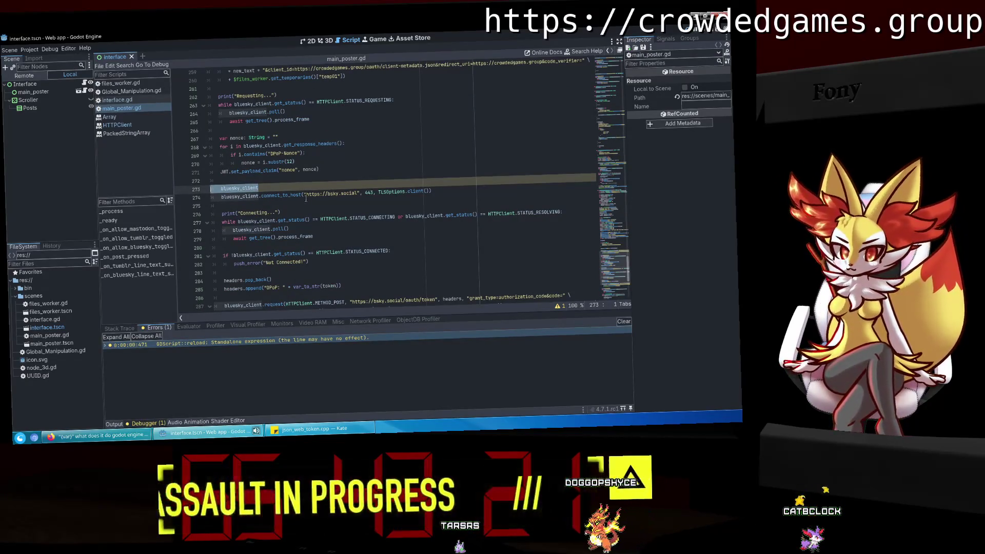
key("BackSpace")
key("BackSpace")
Review the reconnect code around the nonce claim and show the Output log.
left_click(324, 243)
scroll(325, 241, "down", 4)
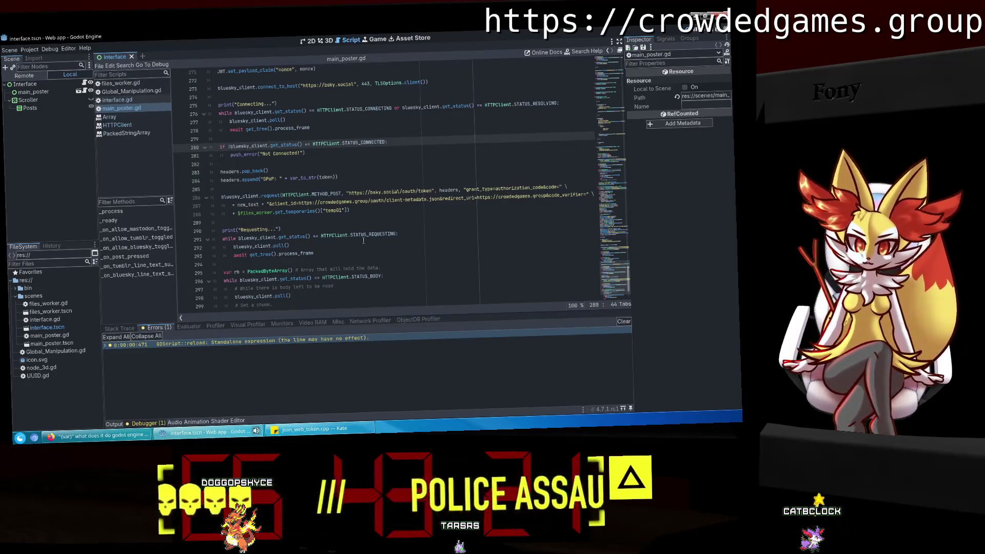
scroll(358, 237, "down", 2)
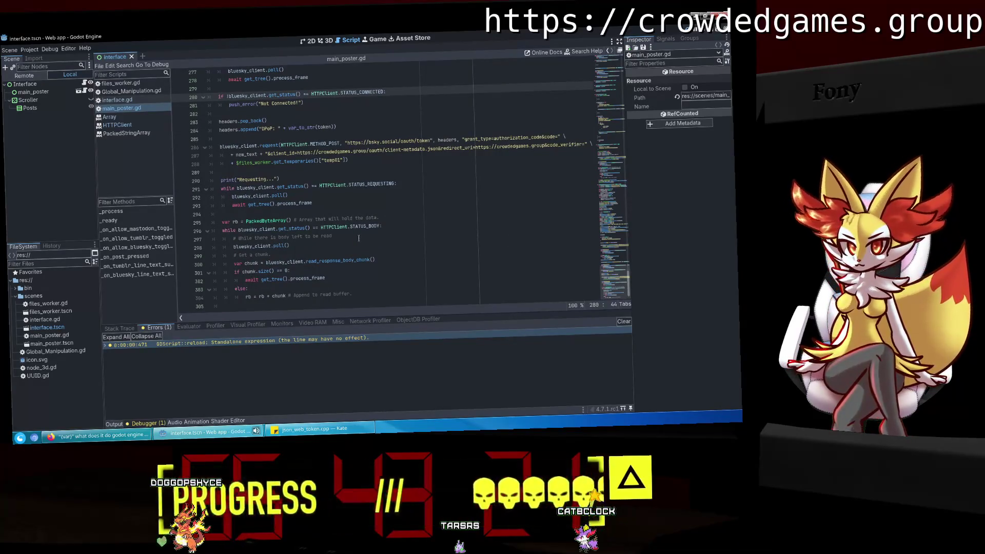
scroll(359, 237, "up", 4)
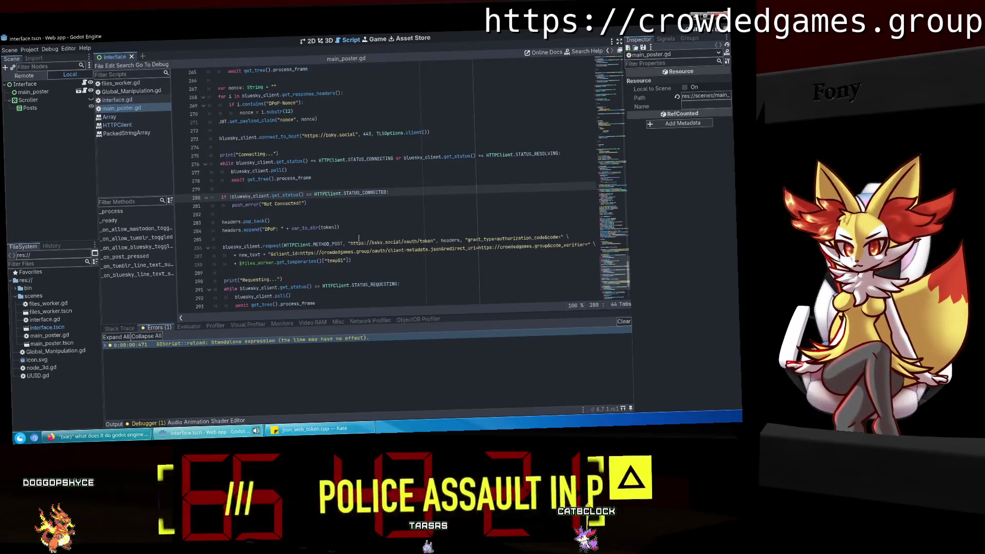
scroll(359, 238, "up", 2)
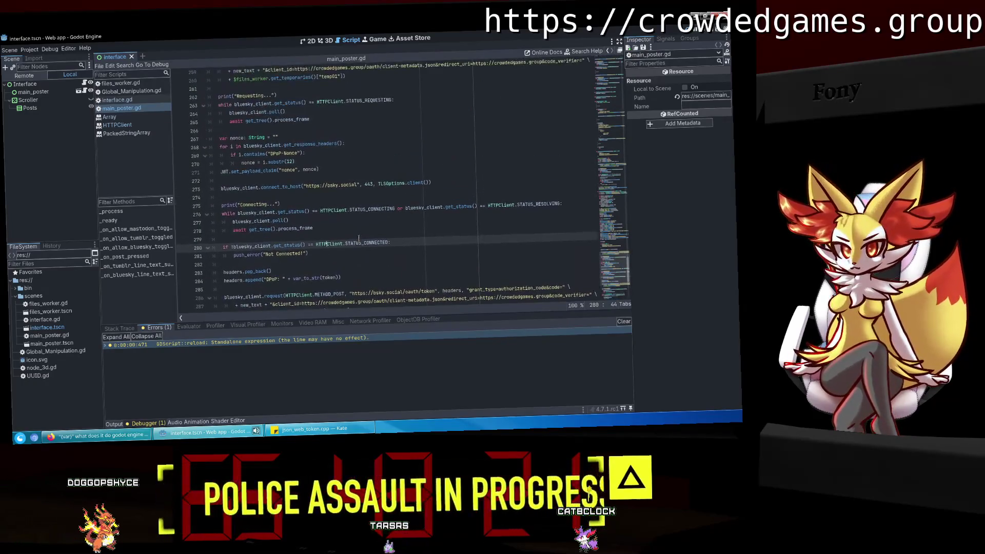
left_click(301, 170)
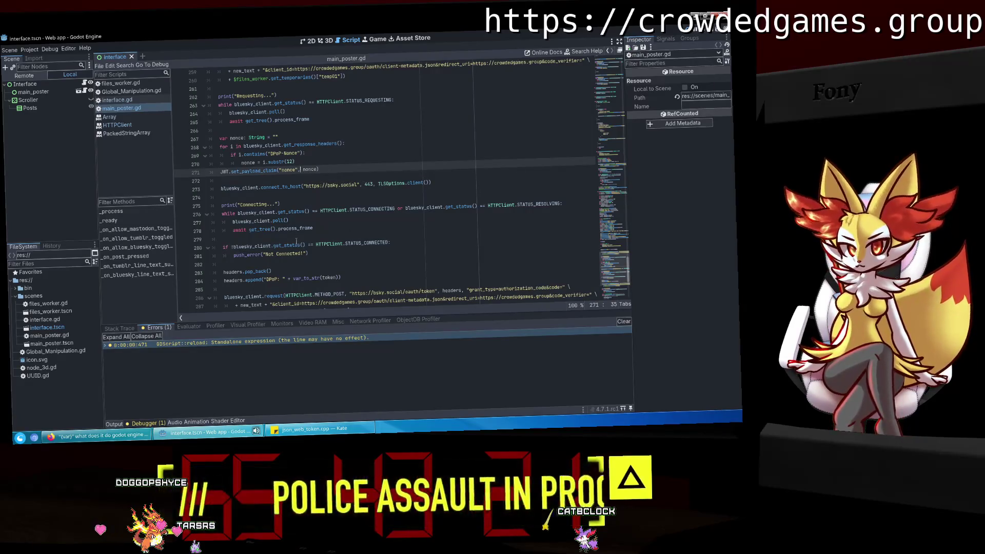
left_click(114, 424)
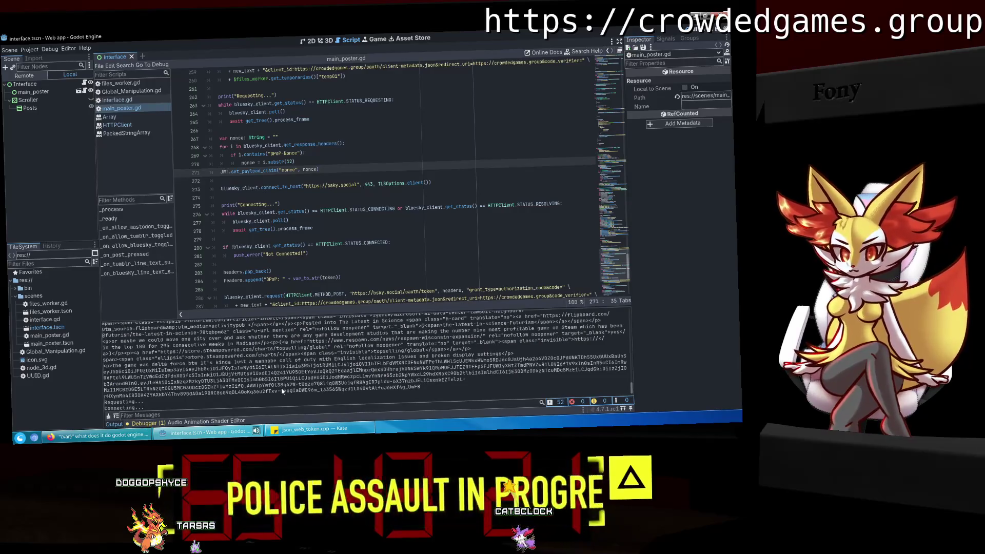
Search the script for 'print' and place the caret at the end of the print(token) line.
key("ctrl+f")
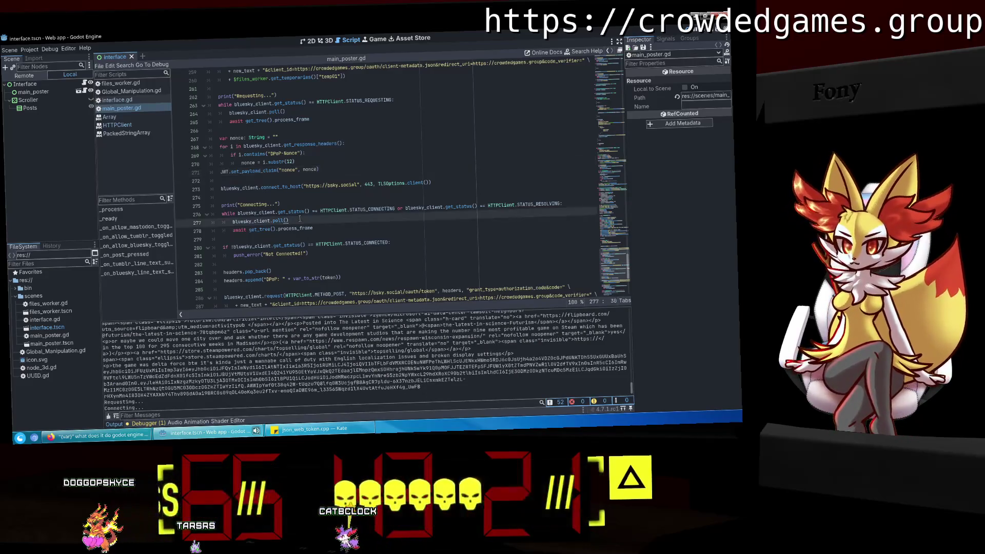
key("Return")
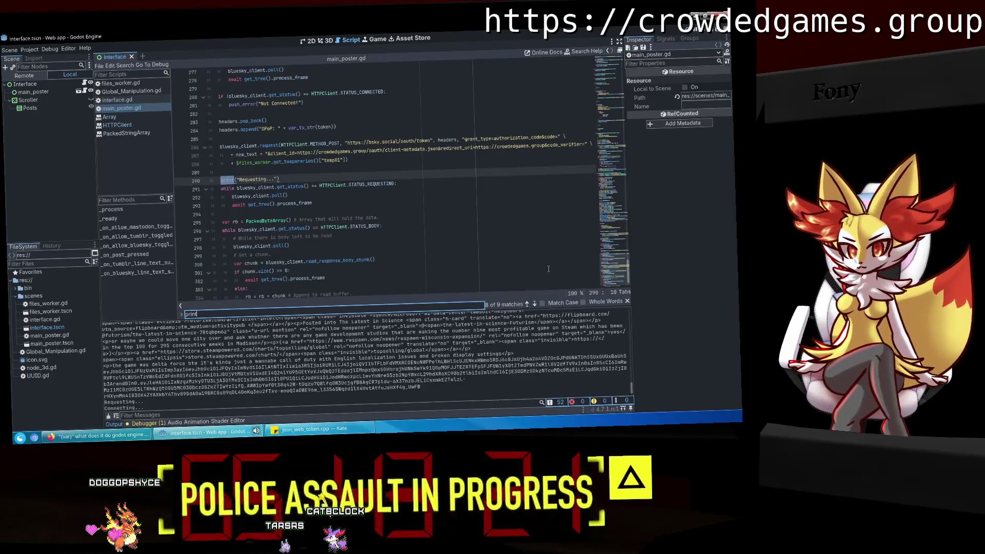
left_click(527, 303)
left_click(526, 304)
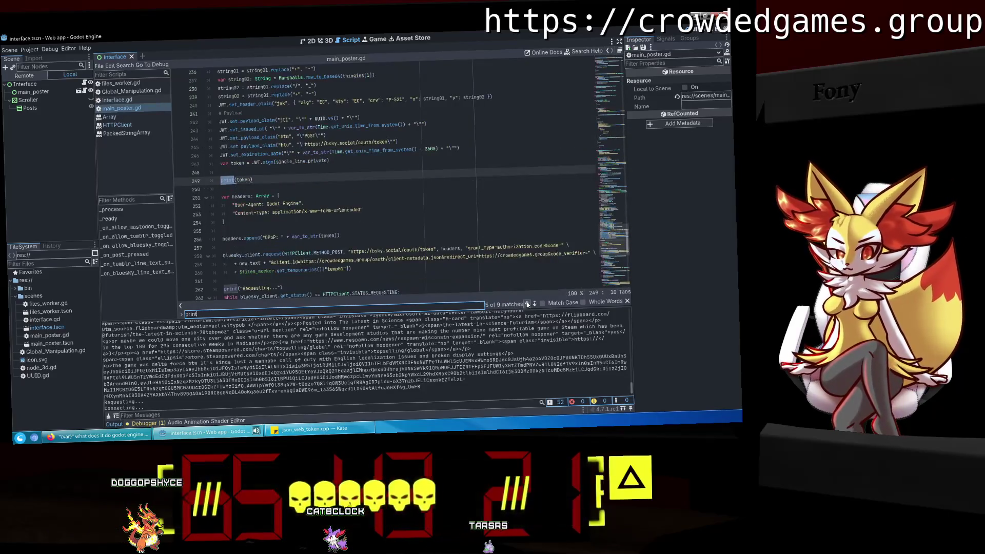
left_click(265, 177)
left_click(262, 178)
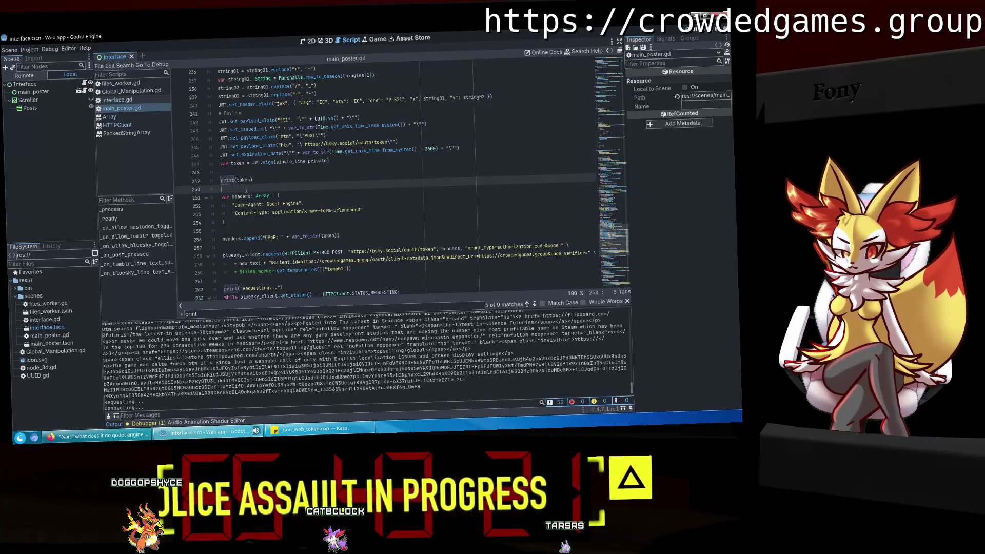
key("BackSpace")
key("BackSpace")
key("BackSpace")
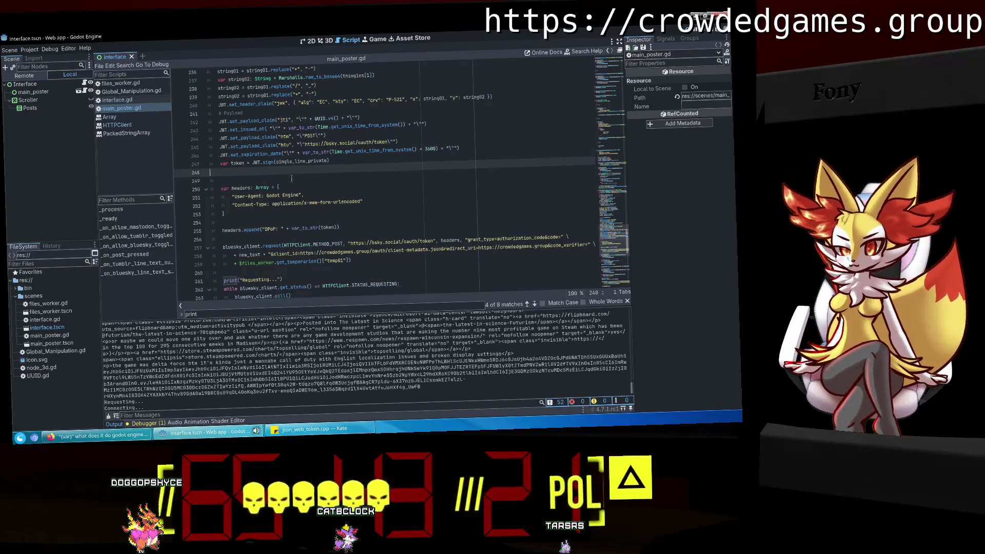
scroll(426, 206, "down", 2)
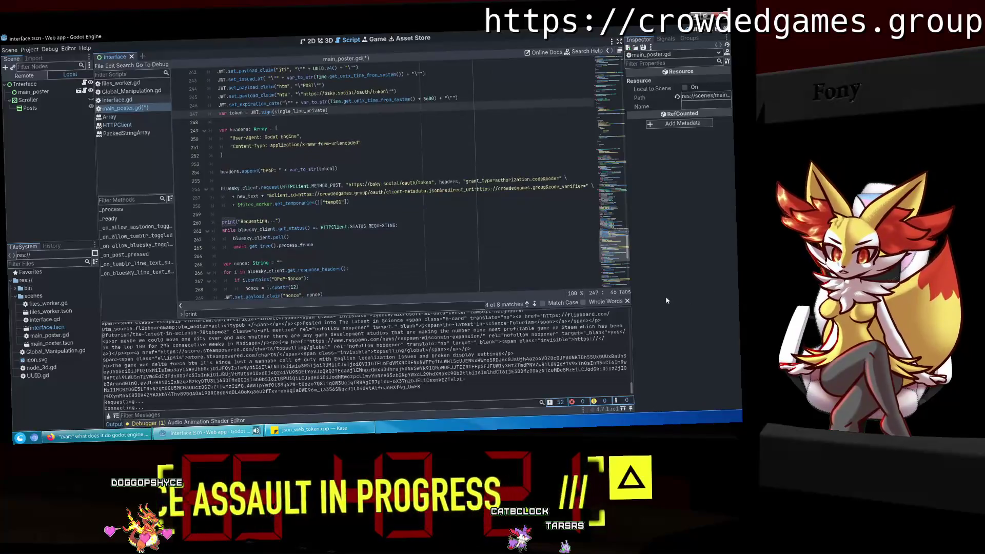
left_click(627, 301)
scroll(616, 266, "down", 10)
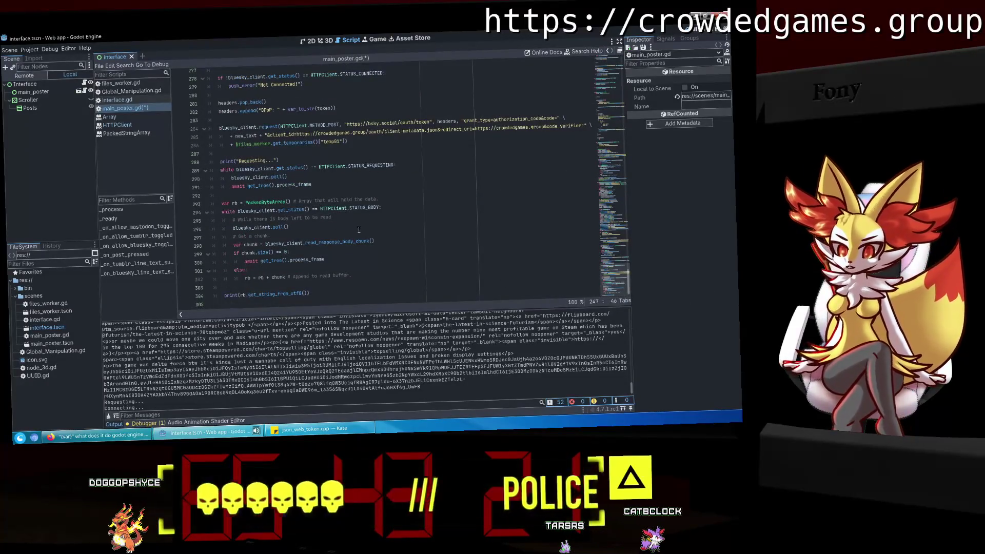
left_click(318, 167)
scroll(318, 167, "up", 4)
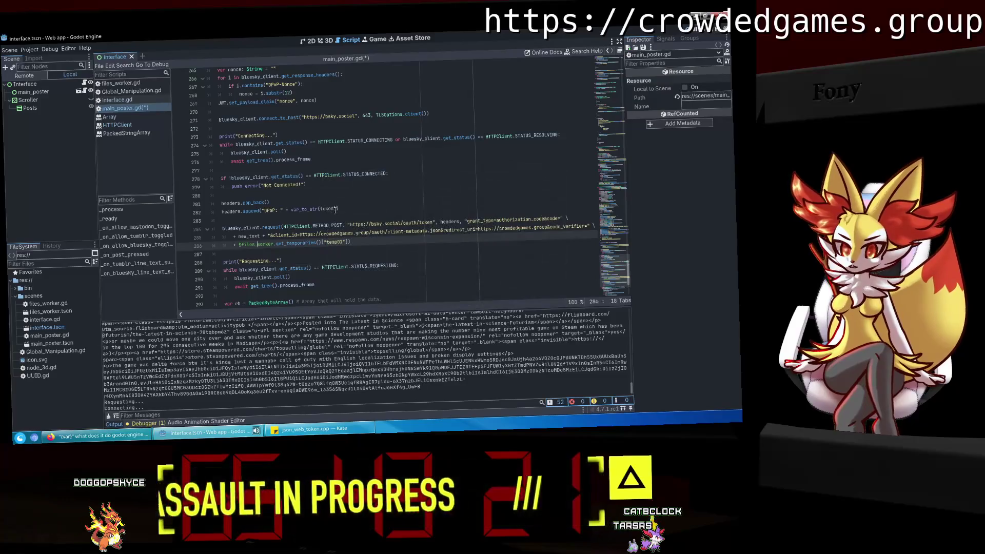
left_click(311, 210)
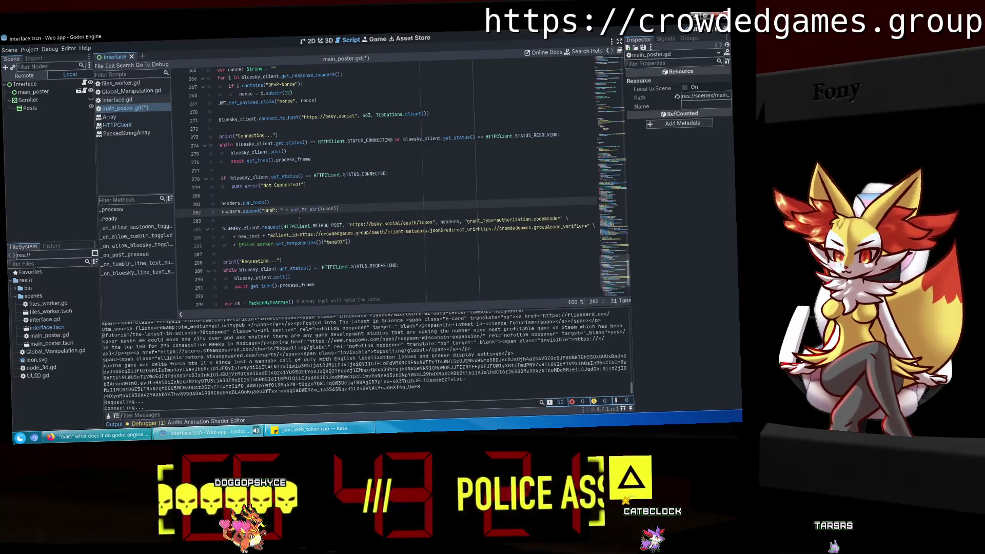
scroll(303, 218, "up", 5)
scroll(300, 220, "up", 5)
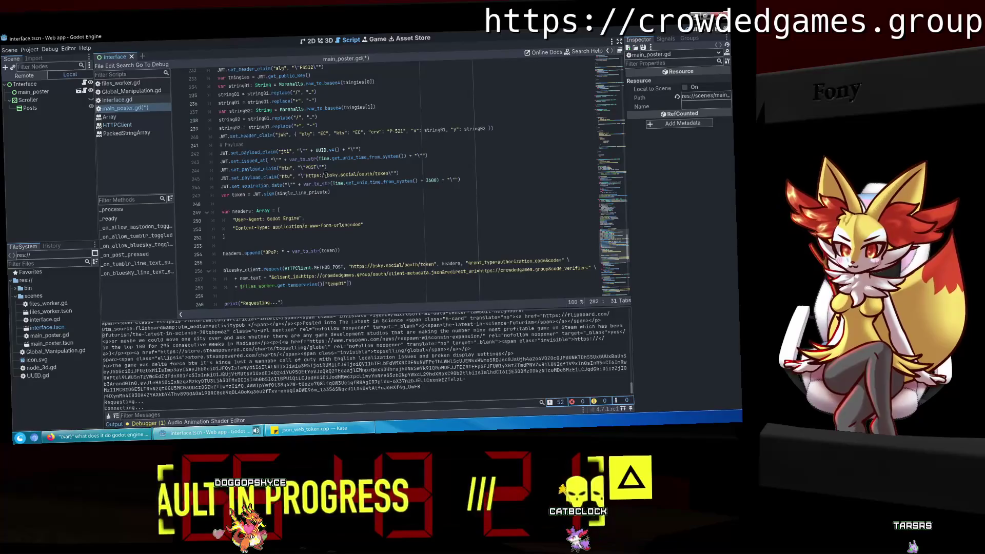
left_click(311, 151)
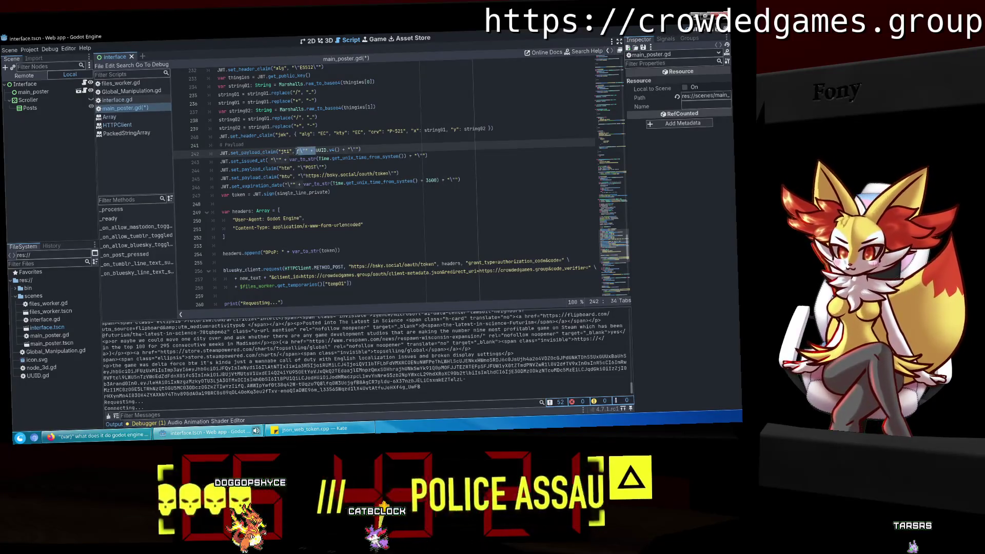
scroll(379, 244, "down", 10)
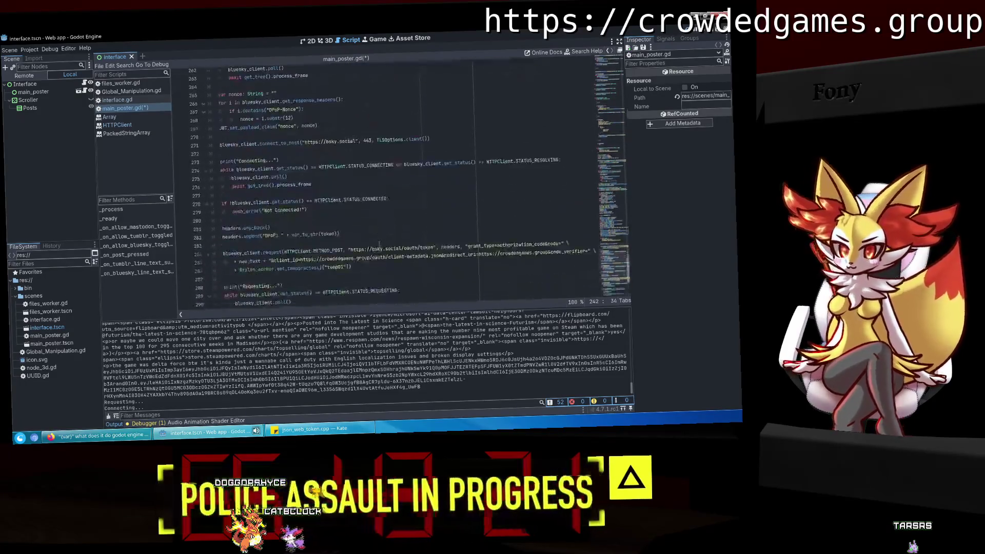
left_click(291, 235)
mouse_move(303, 253)
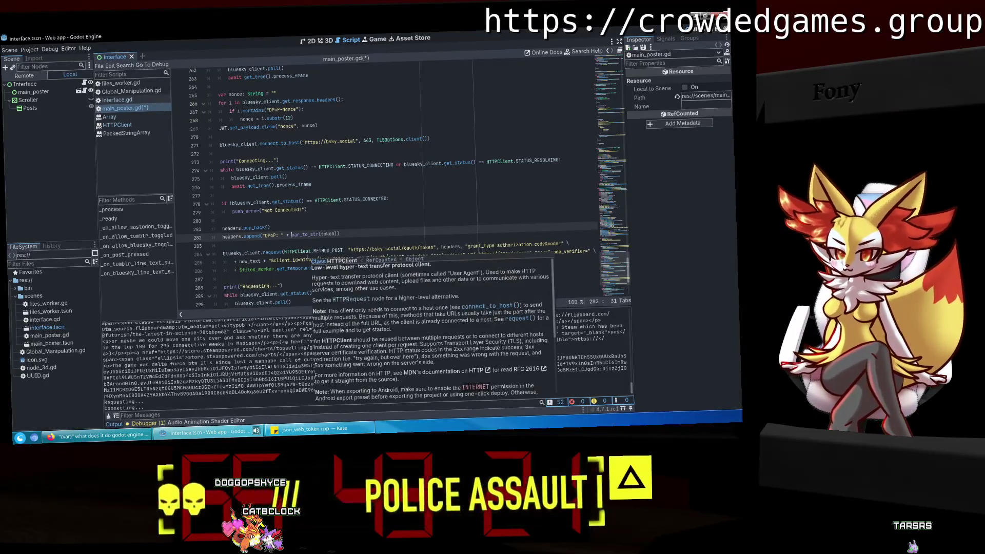
left_click(364, 218)
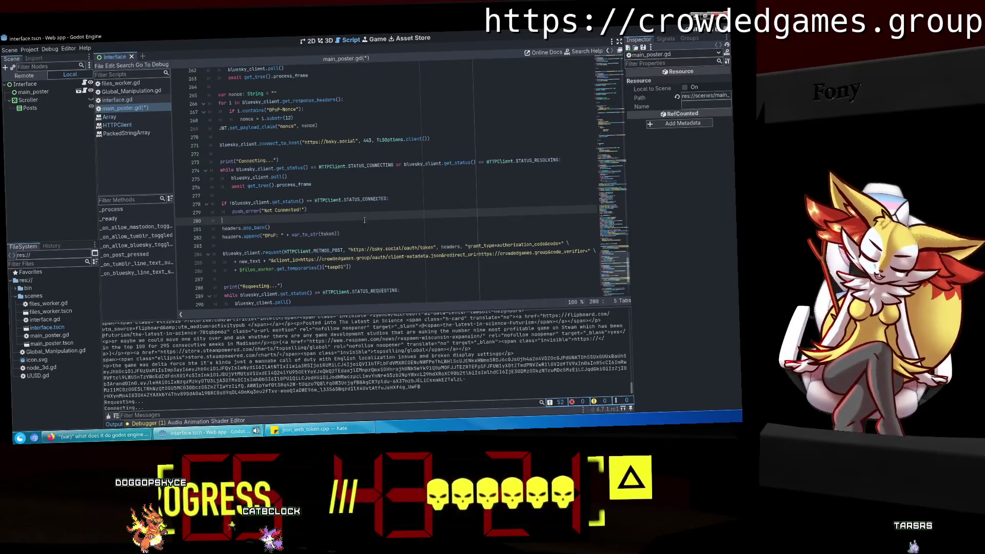
scroll(333, 200, "up", 2)
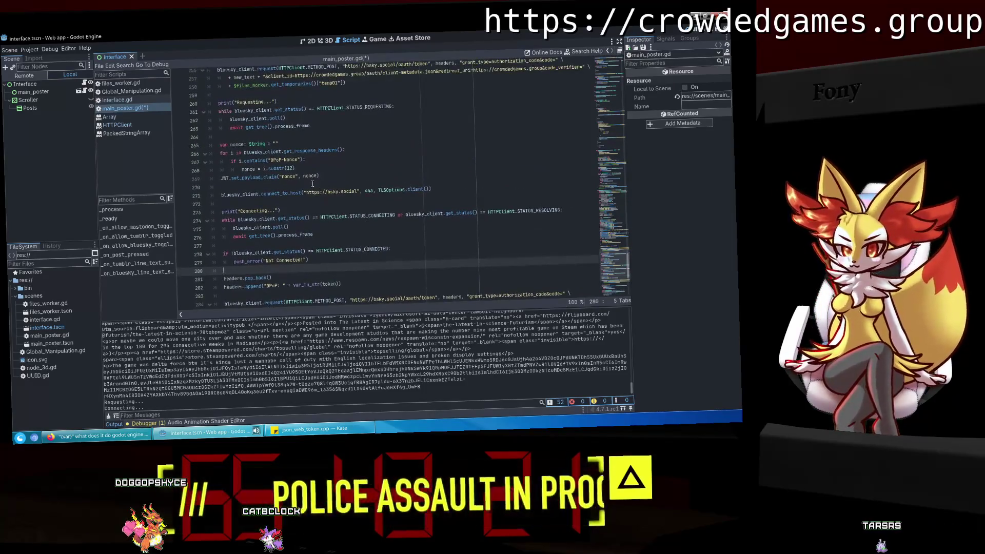
Compare the nonce claim on line 269 with the jti claim's escaped-quote wrapping.
left_click(305, 175)
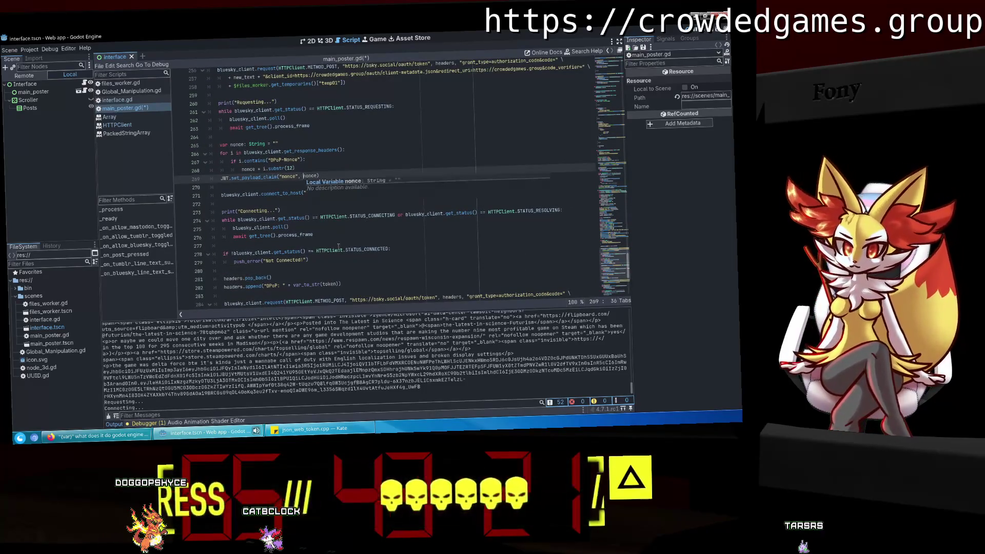
mouse_move(338, 246)
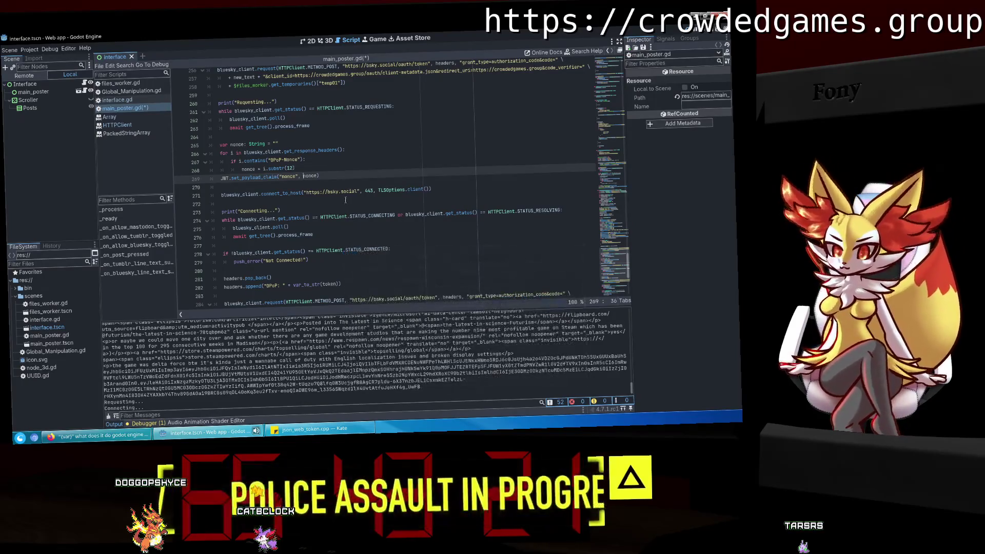
scroll(341, 204, "up", 9)
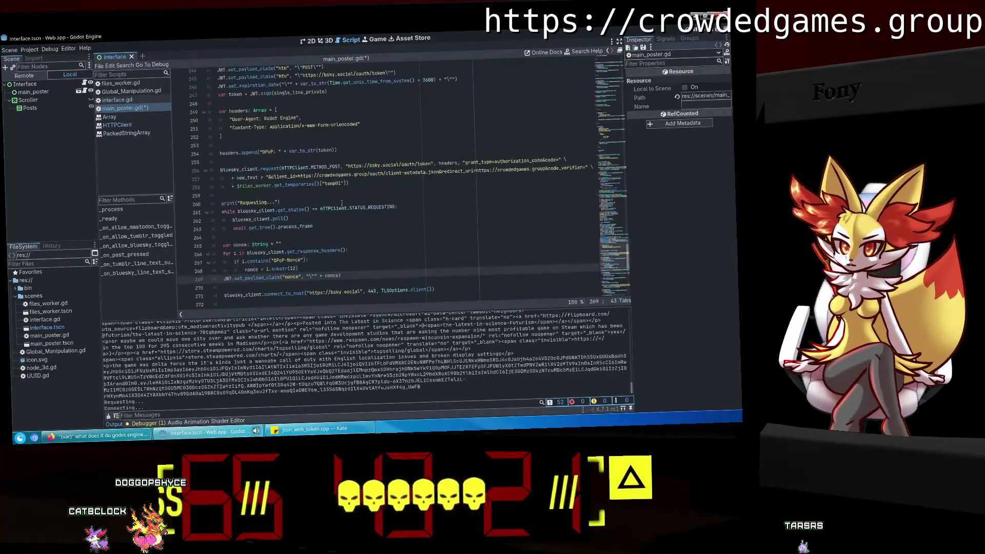
left_click(361, 176)
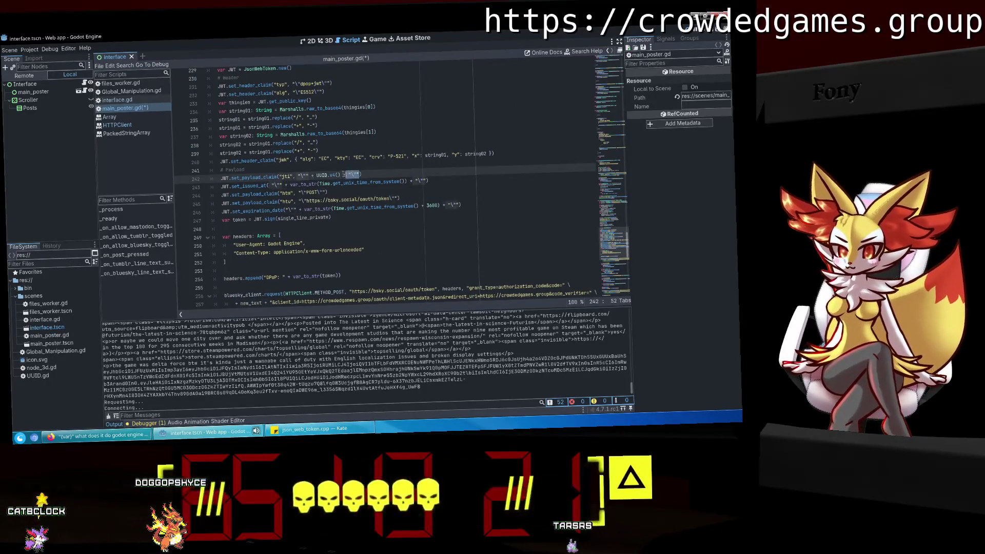
scroll(358, 210, "down", 6)
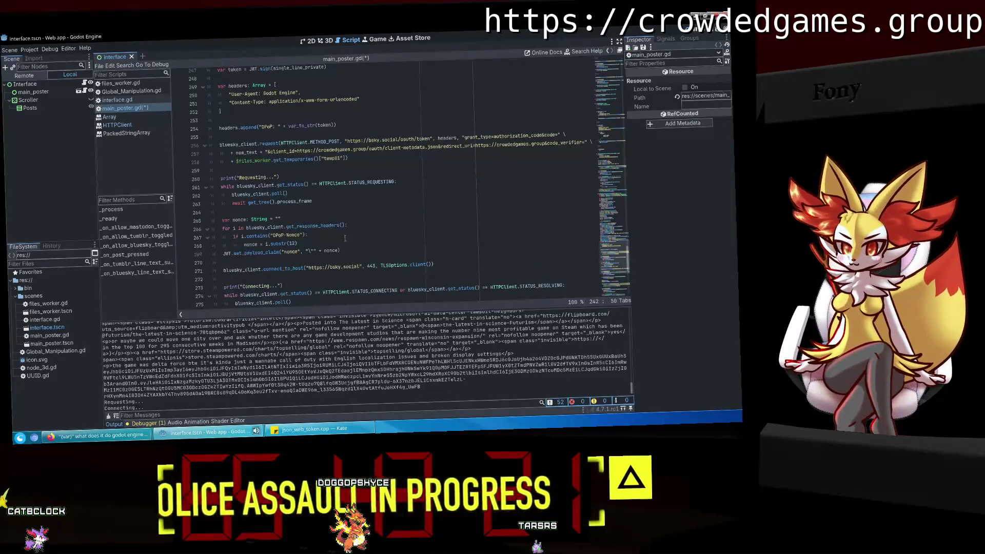
Append + "\"" after nonce on line 269, save main_poster.gd, and run the project.
left_click(338, 249)
type("+ \"\\\"\"")
key("ctrl+s")
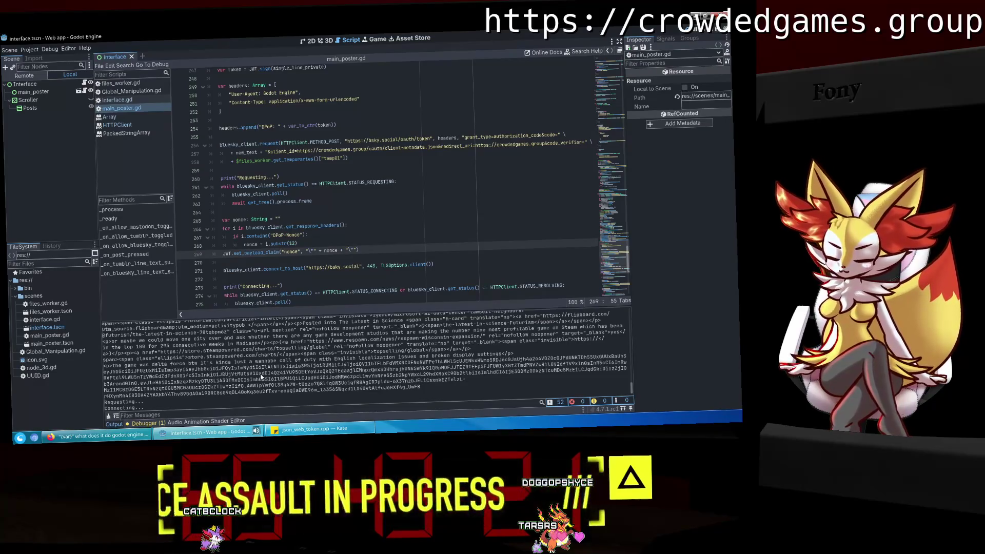
left_click(694, 30)
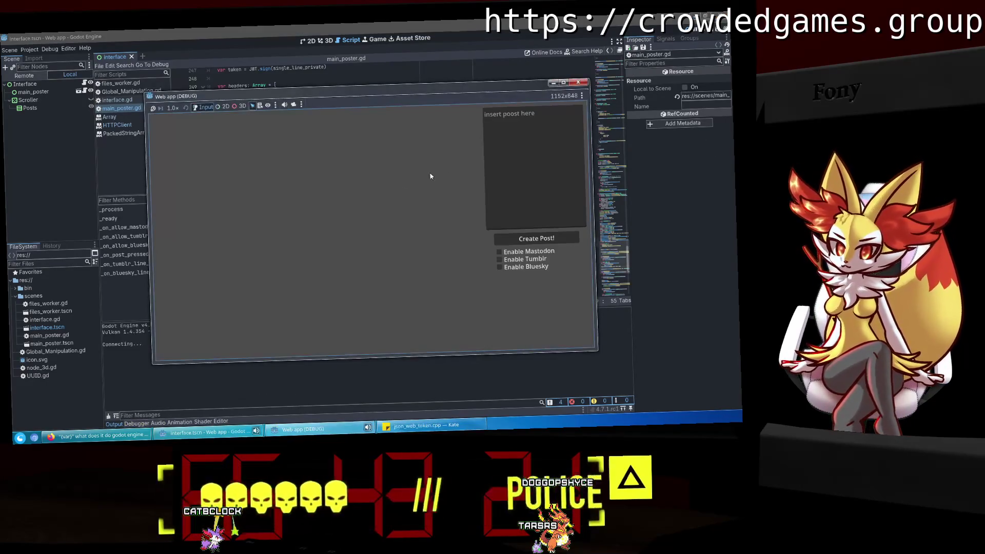
Enable Bluesky, resume past the debugger break, and close the running app.
left_click(500, 267)
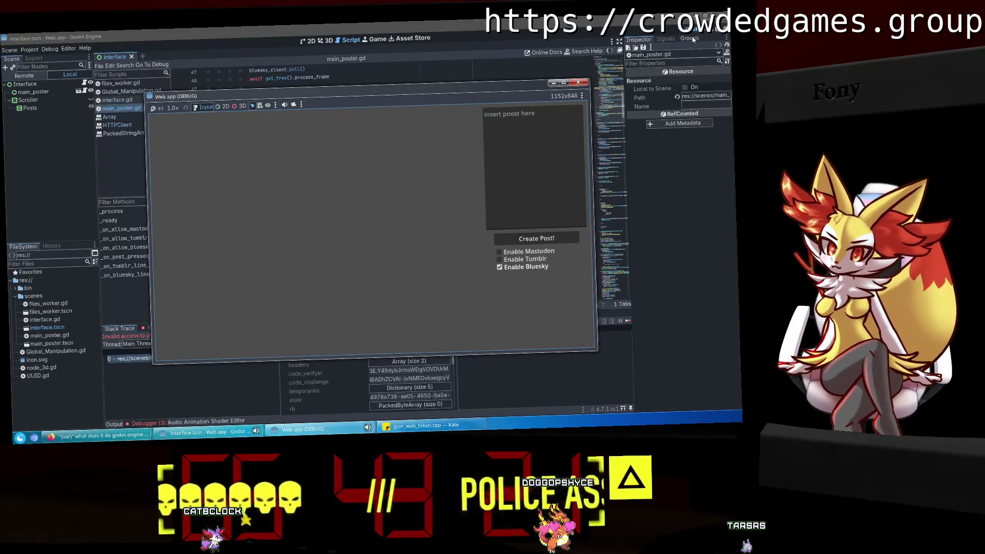
key("F12")
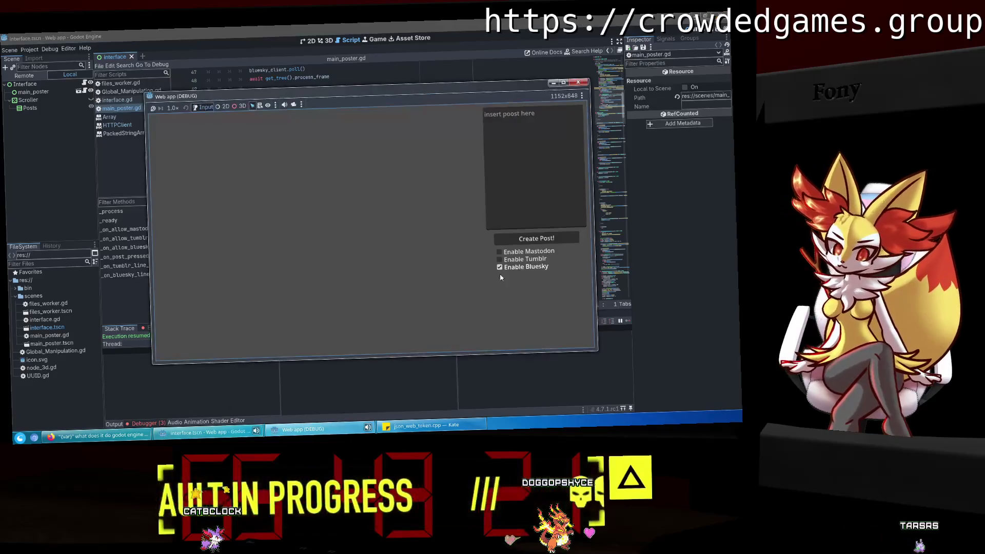
left_click(564, 84)
left_click(706, 17)
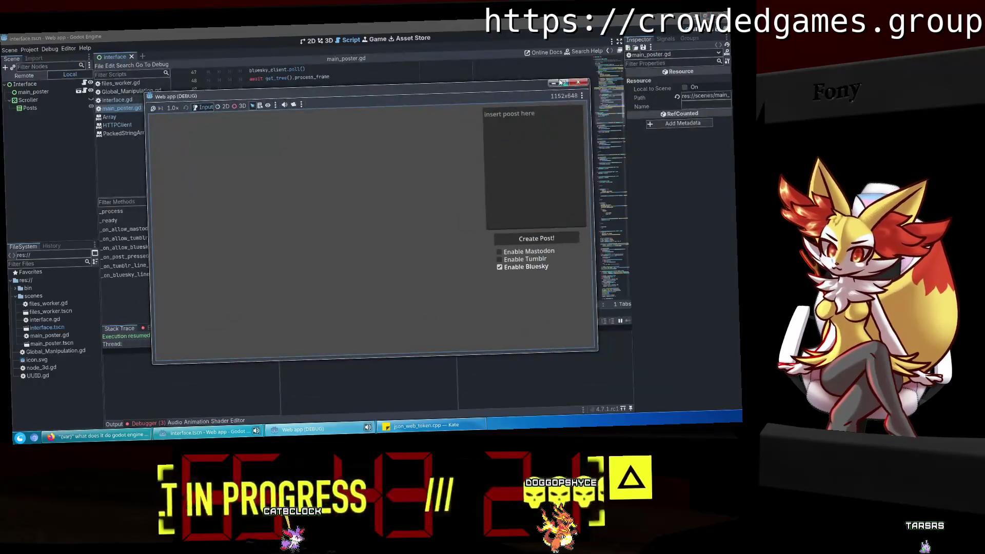
Relaunch the project, enable Bluesky, and approve the access request on Bluesky's authorize page.
left_click(689, 40)
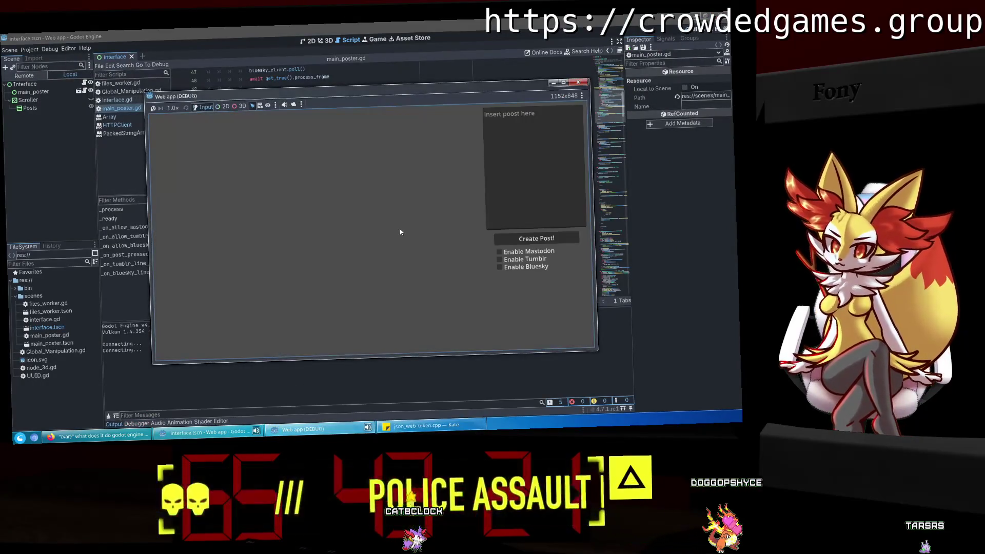
left_click(499, 267)
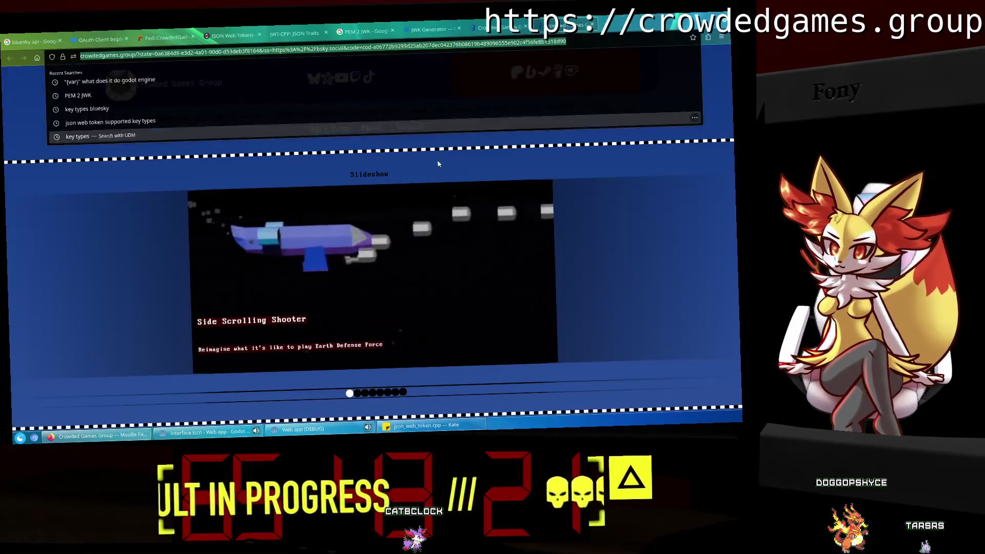
left_click(186, 436)
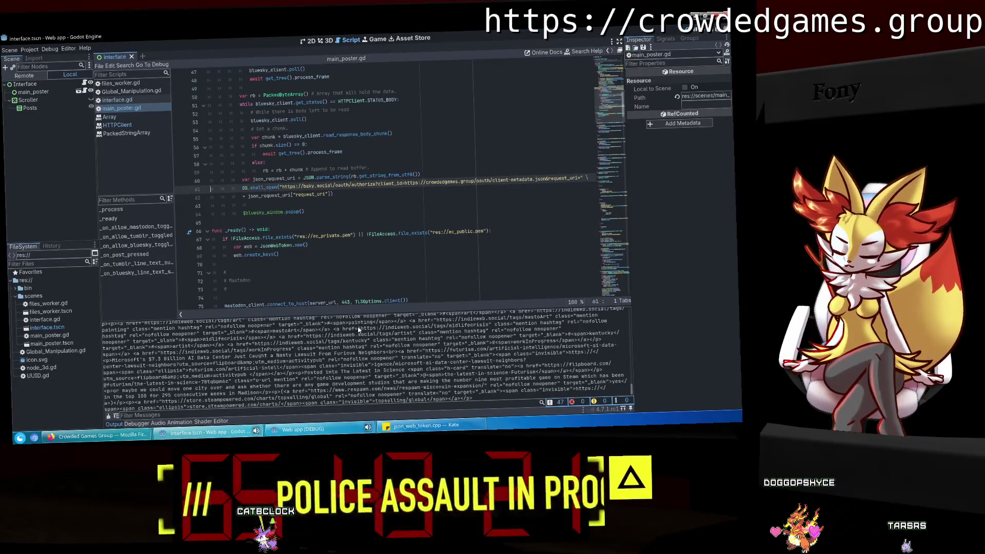
Paste the Bluesky redirect link into the running app's Bluesky Redirect field, then return to the script.
left_click(303, 428)
left_click(428, 237)
key("ctrl+v")
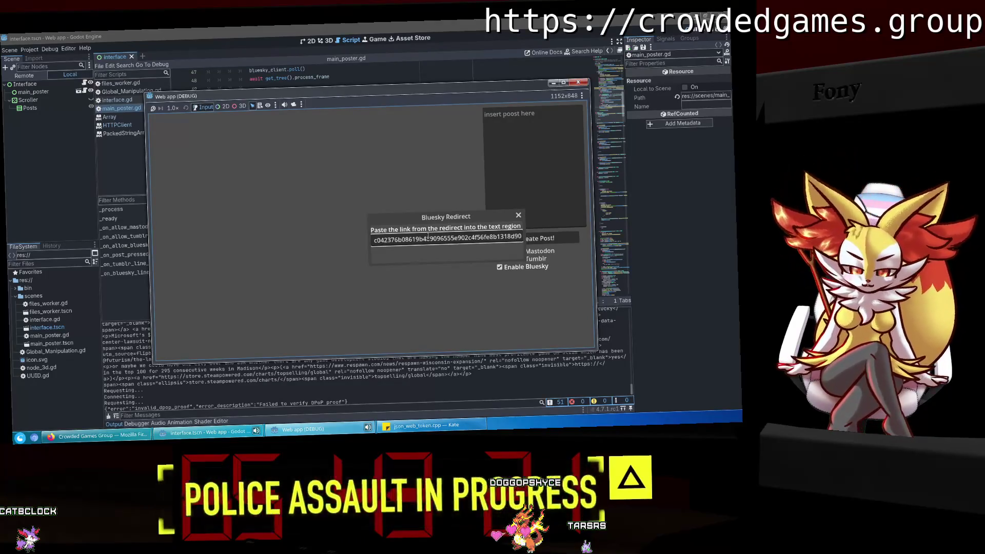
left_click(266, 411)
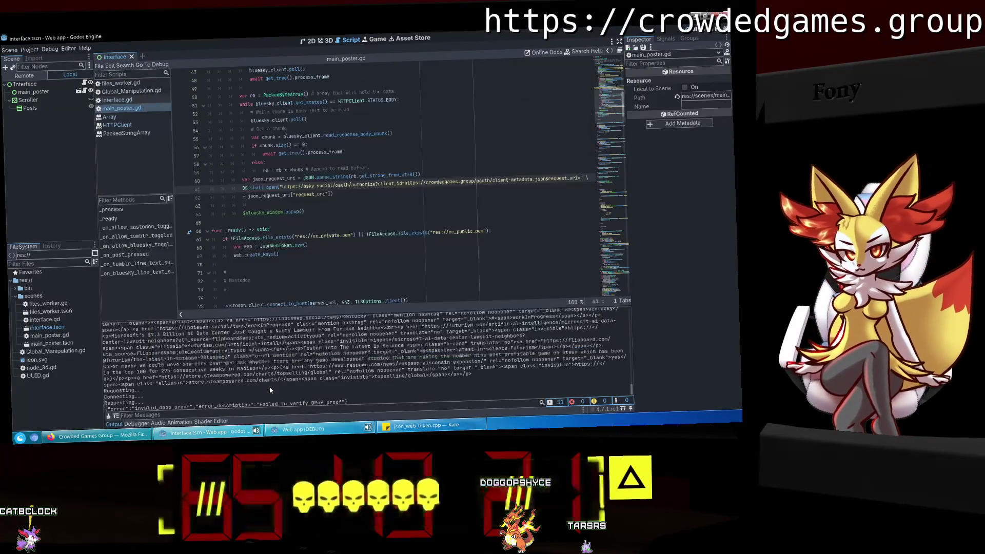
scroll(314, 197, "down", 5)
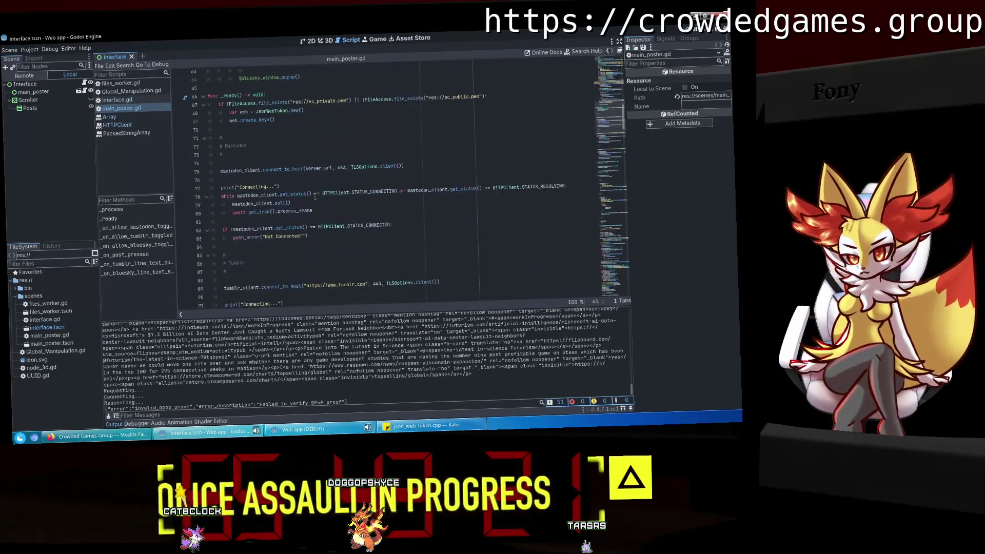
Add a print(token) line after the request-waiting loop on line 292 and run the project.
left_click_drag(623, 131, 615, 297)
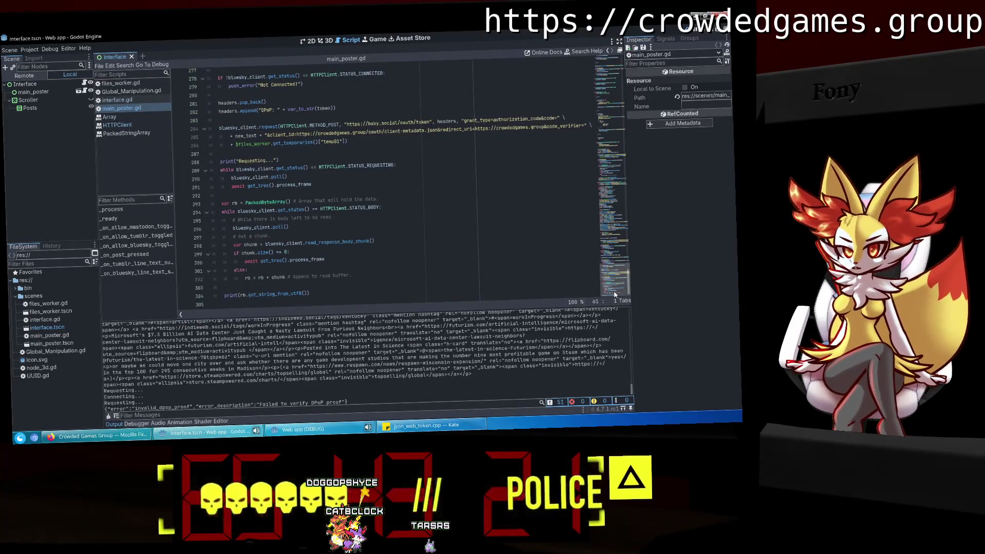
left_click(304, 192)
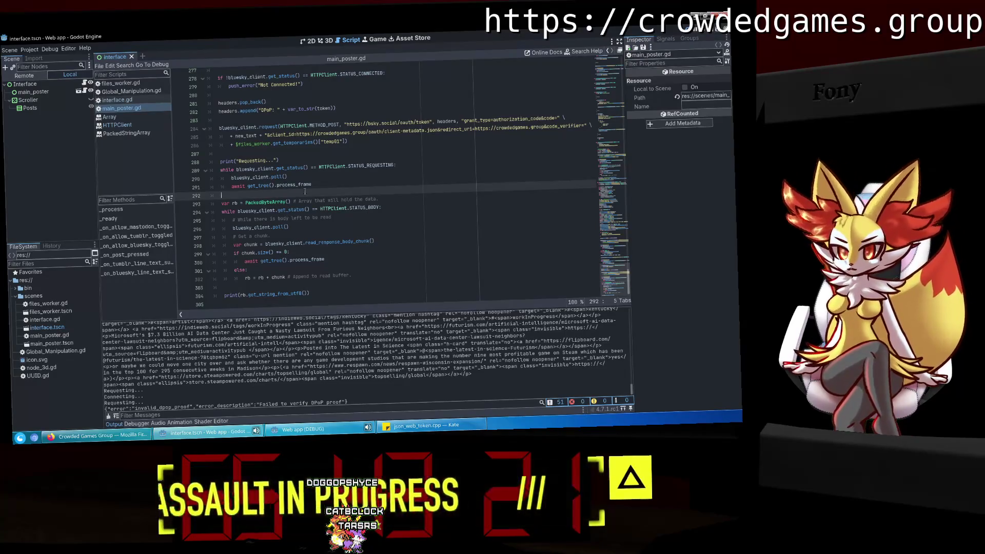
key("Return")
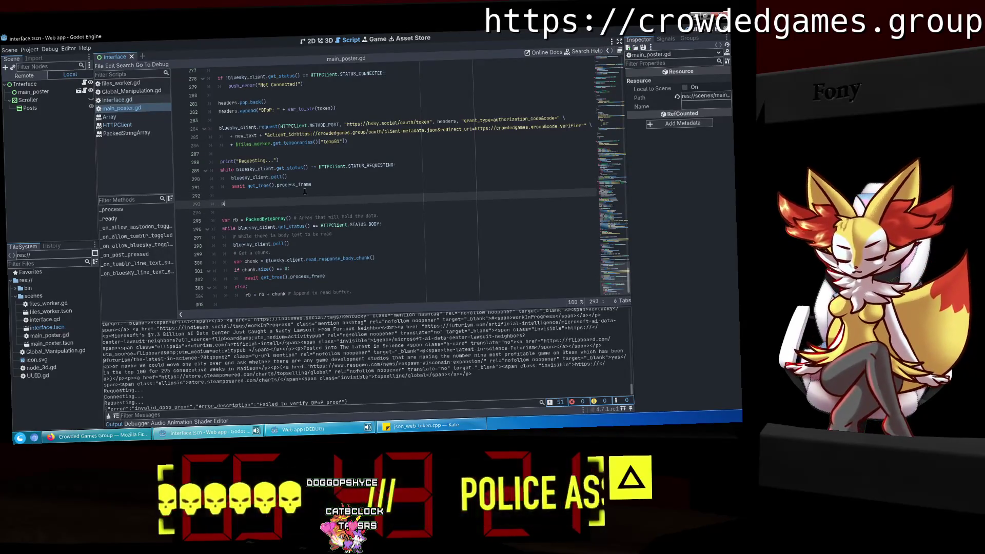
type("rint(token")
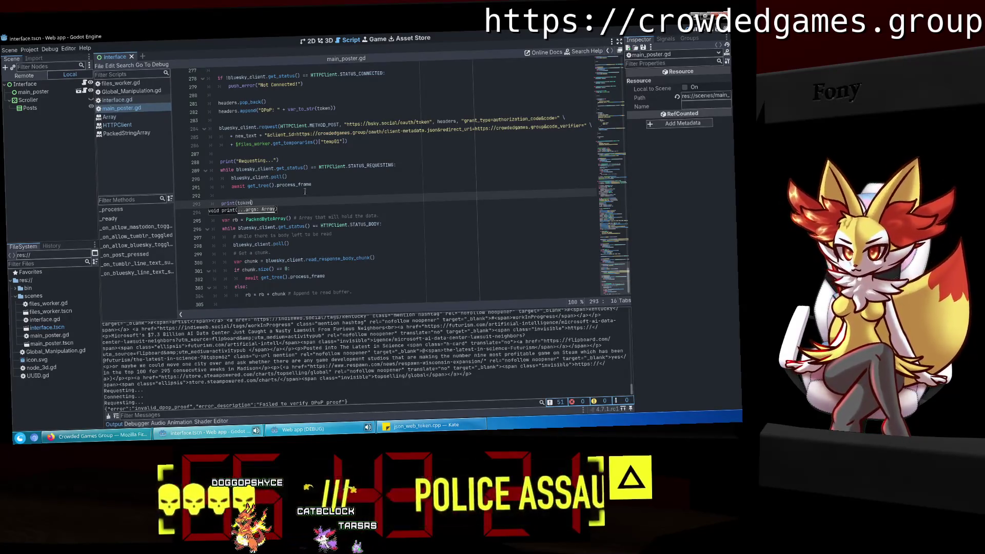
key("F5")
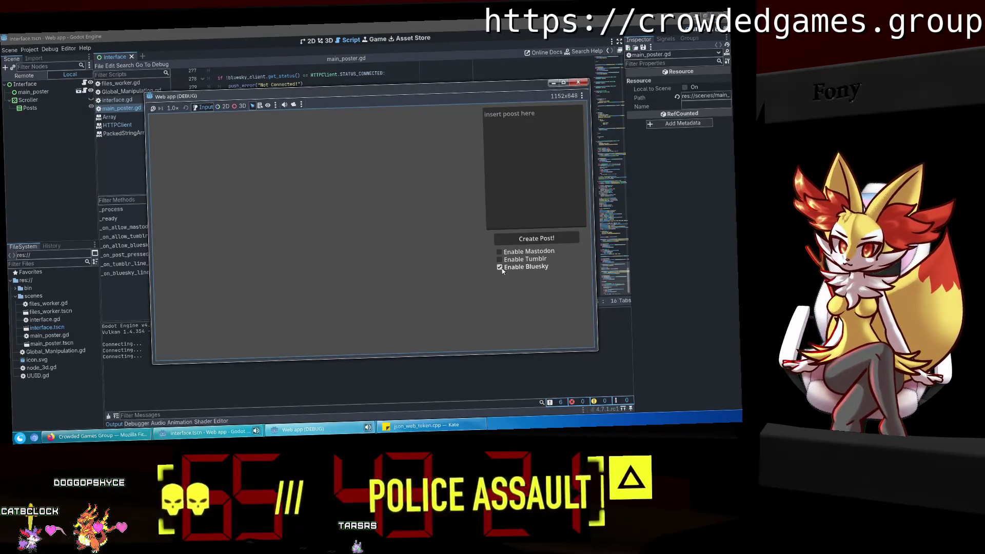
Enable Bluesky in the running app and bring the Godot editor's Output panel into view.
left_click(500, 267)
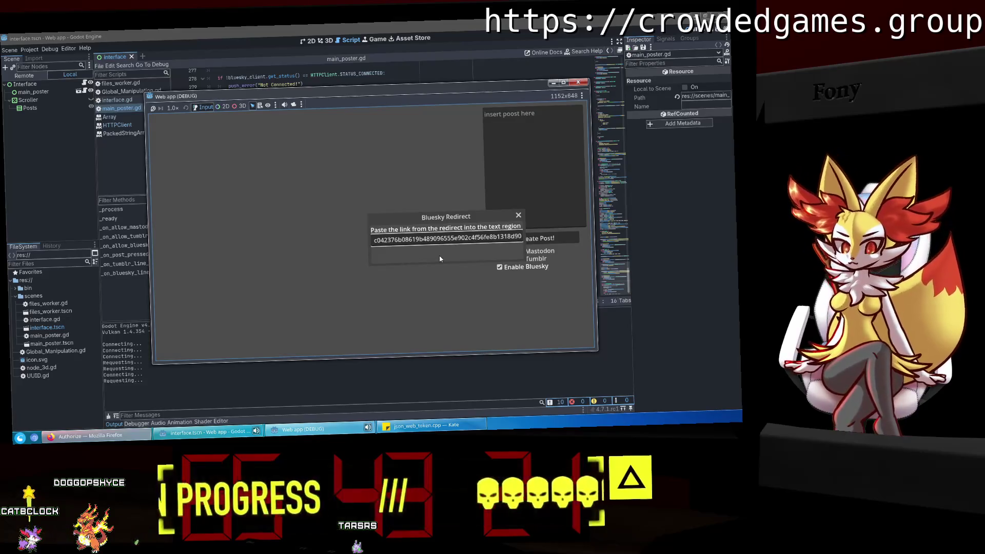
left_click(288, 380)
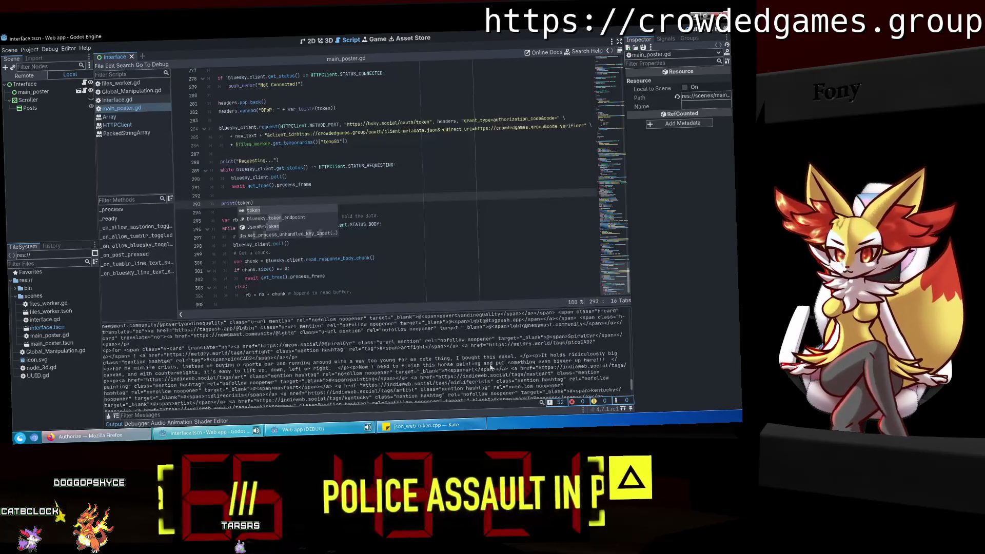
left_click_drag(632, 385, 628, 329)
mouse_move(626, 328)
left_mouse_down()
mouse_move(622, 308)
mouse_move(626, 318)
left_mouse_up()
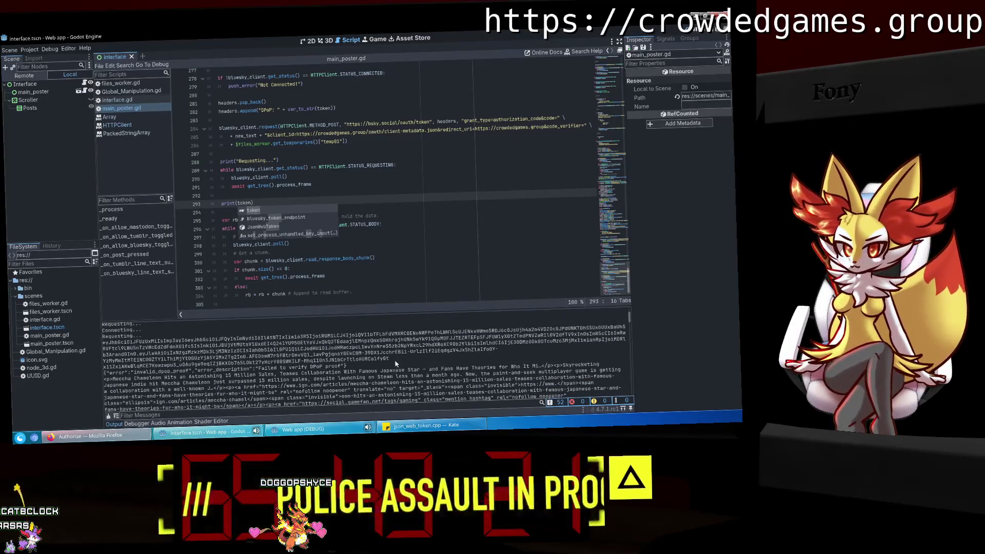
Copy the printed token from the Output log and switch to Firefox's Bluesky authorize page.
mouse_move(395, 364)
left_mouse_down()
mouse_move(215, 365)
mouse_move(116, 334)
mouse_move(119, 343)
left_mouse_up()
right_click(120, 345)
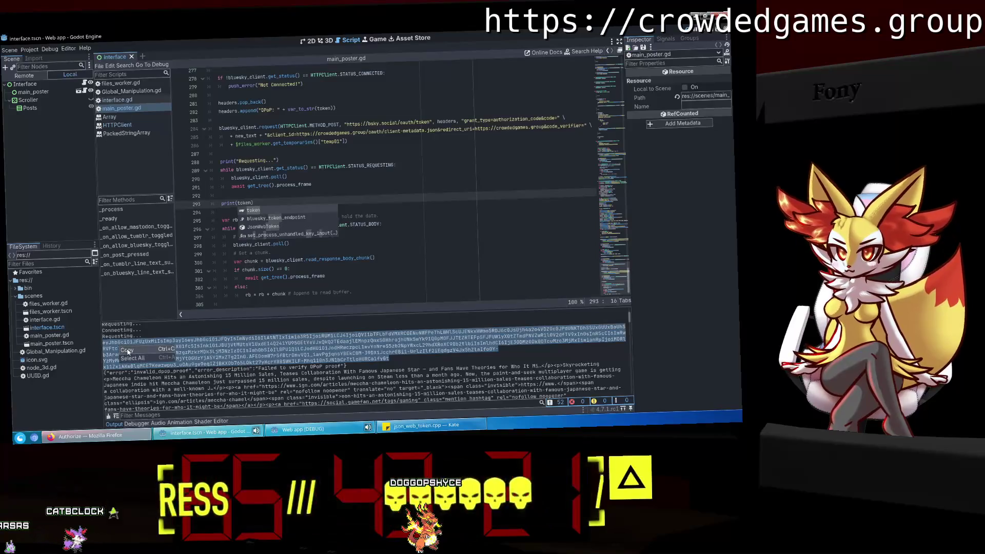
left_click(128, 351)
left_click(90, 435)
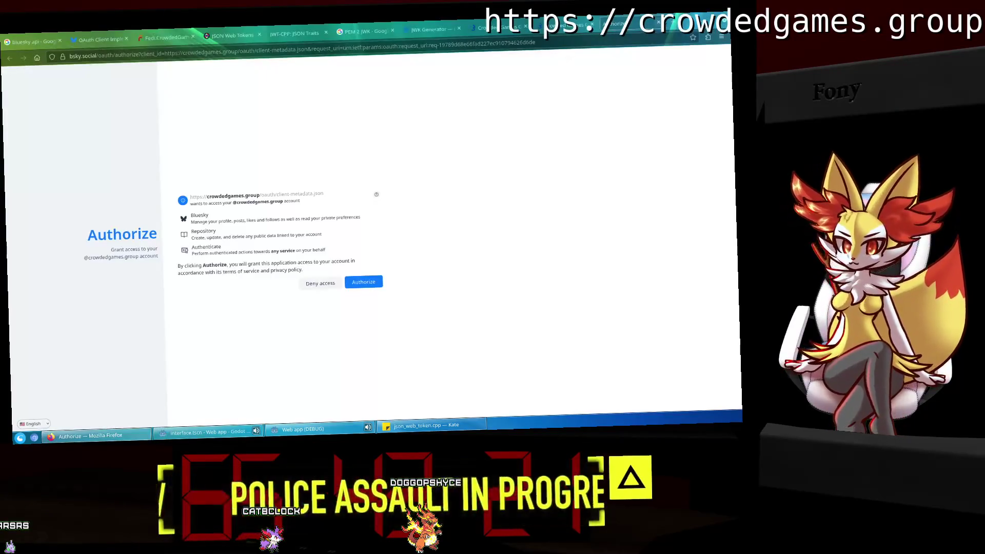
Close the Bluesky authorize tab and paste the copied token into jwt.io's debugger to decode it.
left_click(658, 22)
left_click(110, 39)
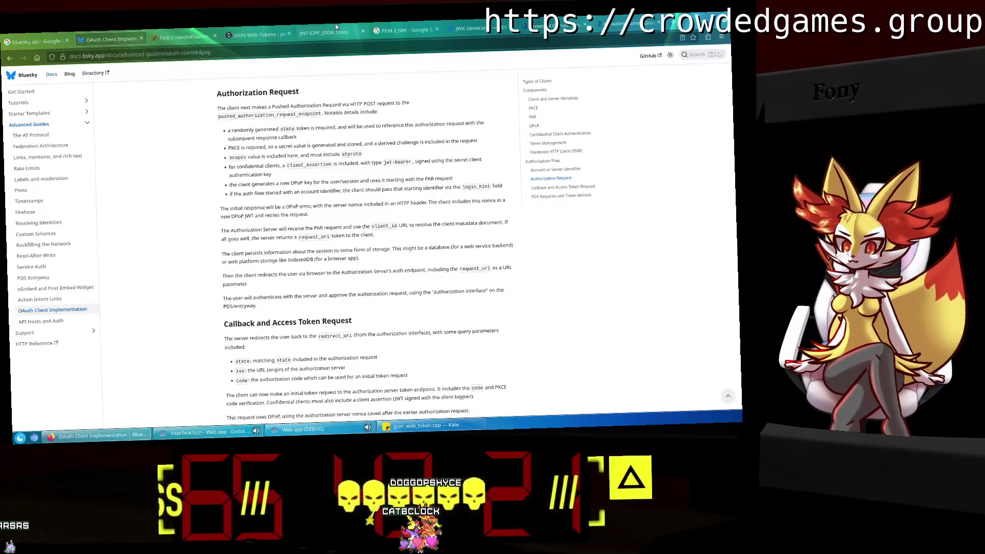
left_click(257, 35)
key("ctrl+a")
key("ctrl+v")
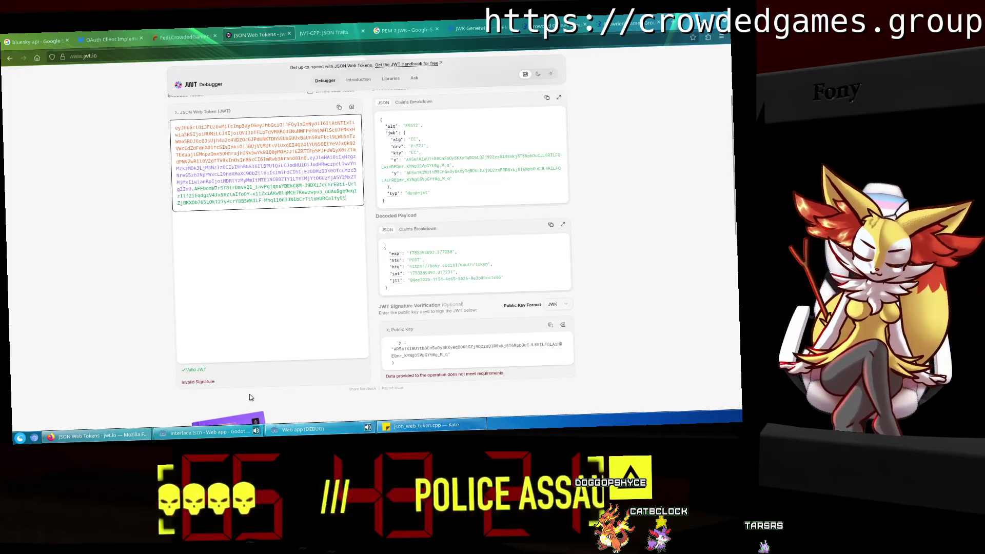
left_click(208, 432)
scroll(329, 205, "up", 4)
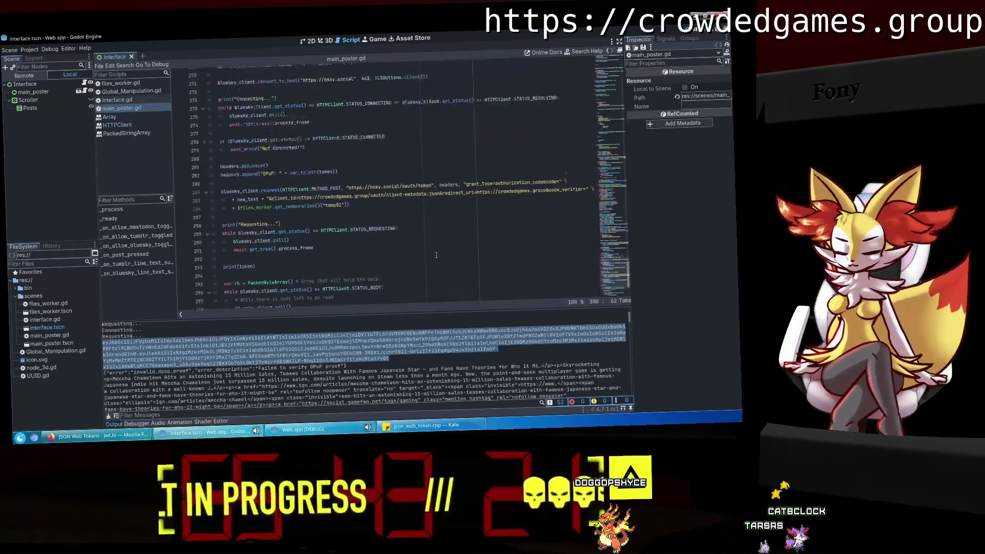
left_click(327, 187)
scroll(327, 187, "up", 1)
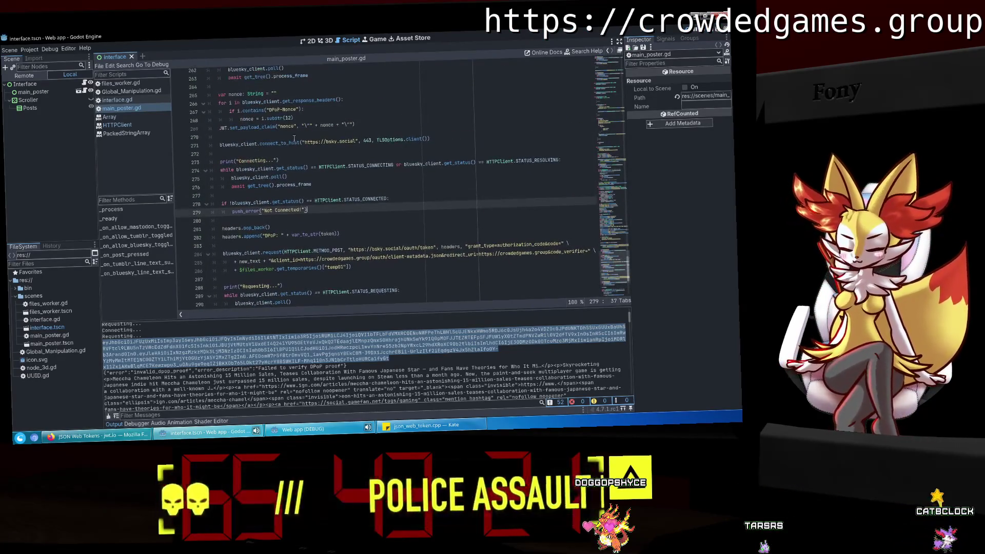
left_click(259, 127)
scroll(373, 123, "up", 8)
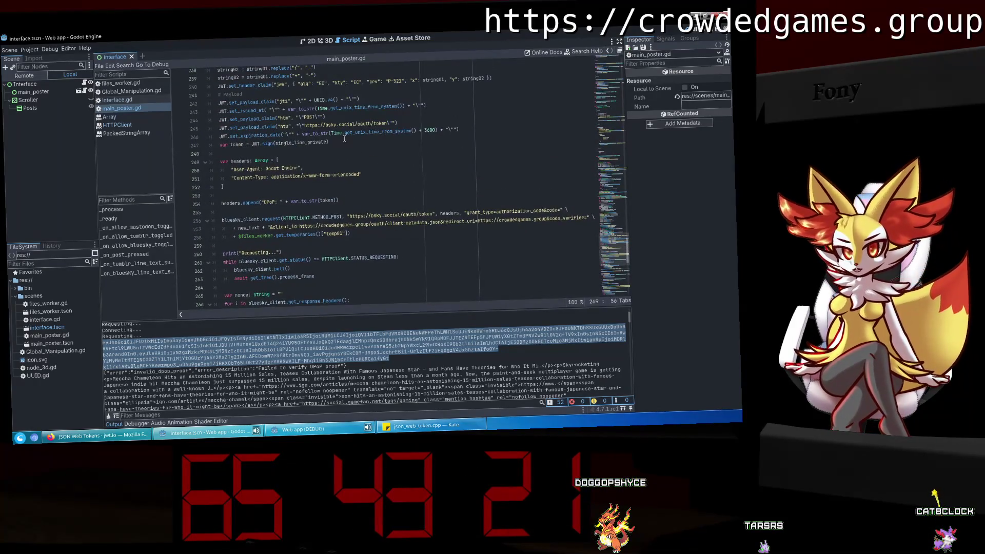
mouse_move(344, 138)
left_mouse_down()
mouse_move(229, 147)
mouse_move(264, 144)
left_mouse_up()
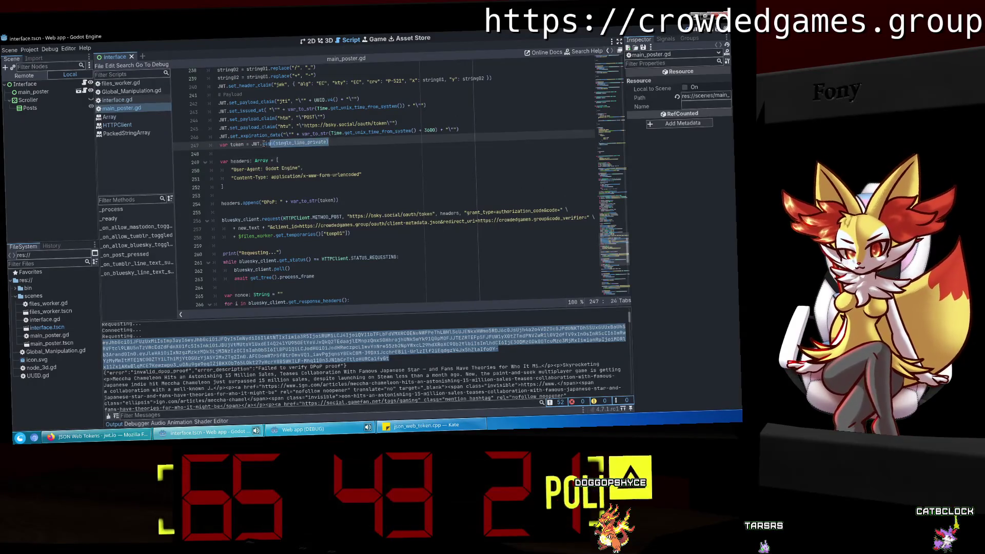
scroll(334, 269, "down", 5)
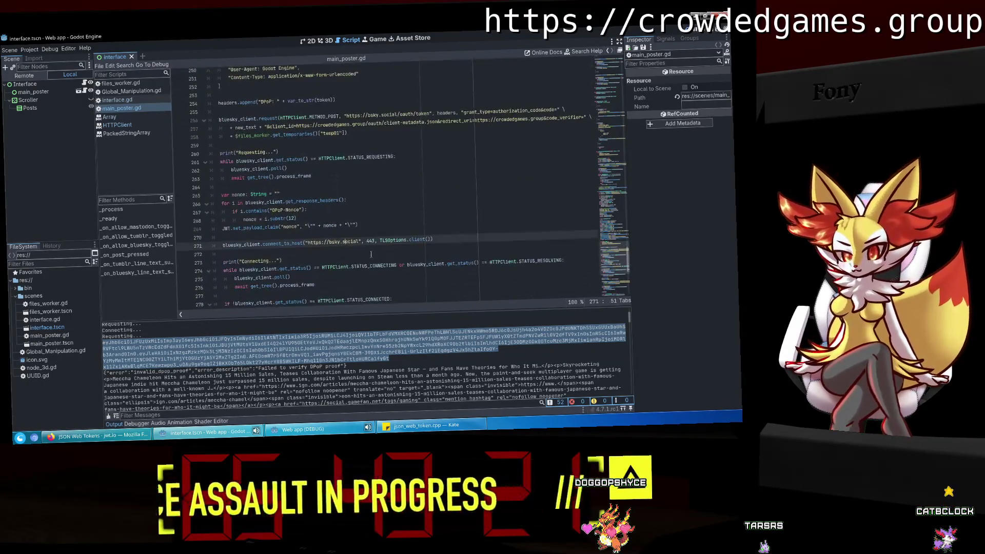
left_click(396, 225)
left_click(390, 210)
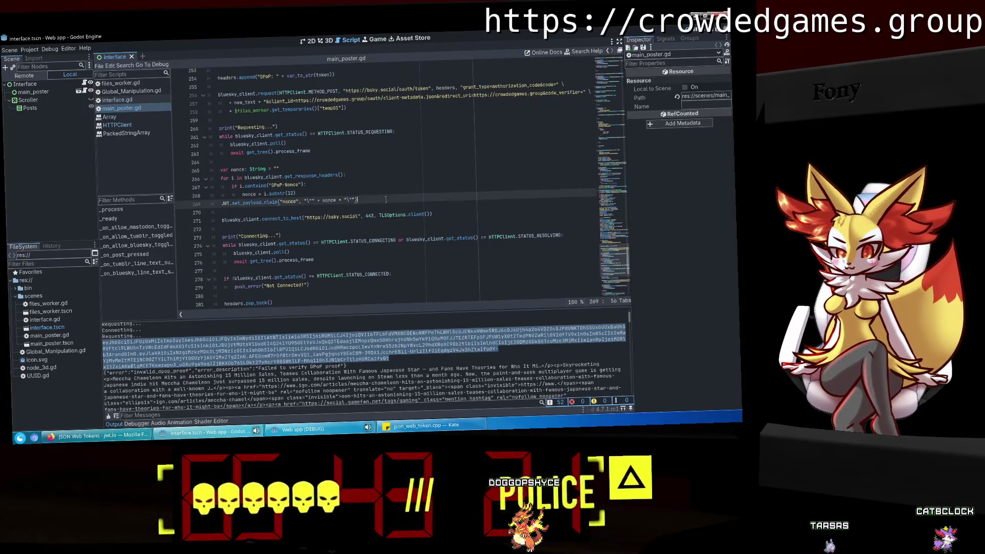
Insert token = JWT.sign(single_line_private) on a new line below the nonce claim.
left_click(386, 199)
key("Return")
key("ctrl+v")
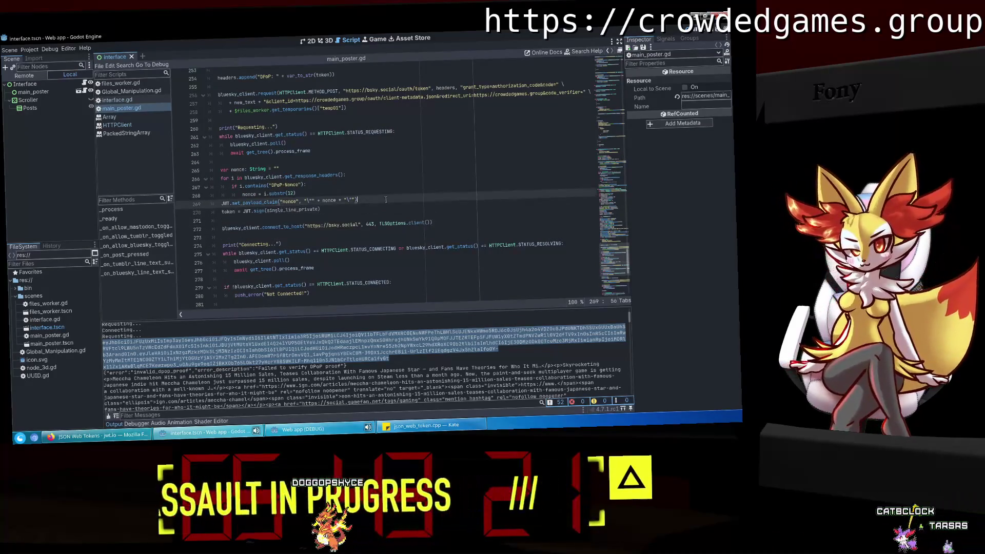
Rerun the project, enable Bluesky, and paste the redirect link into the app's redirect field.
left_click(687, 33)
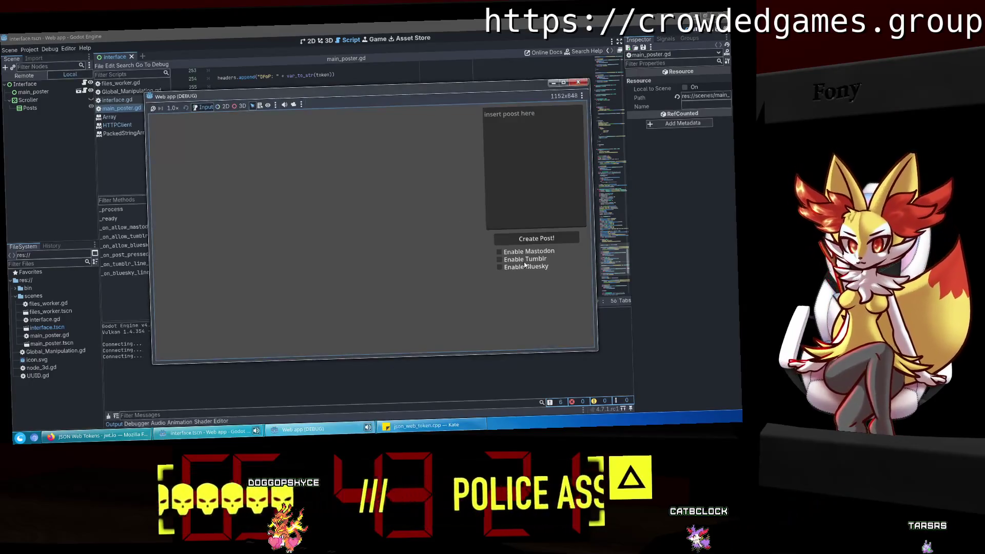
left_click(501, 267)
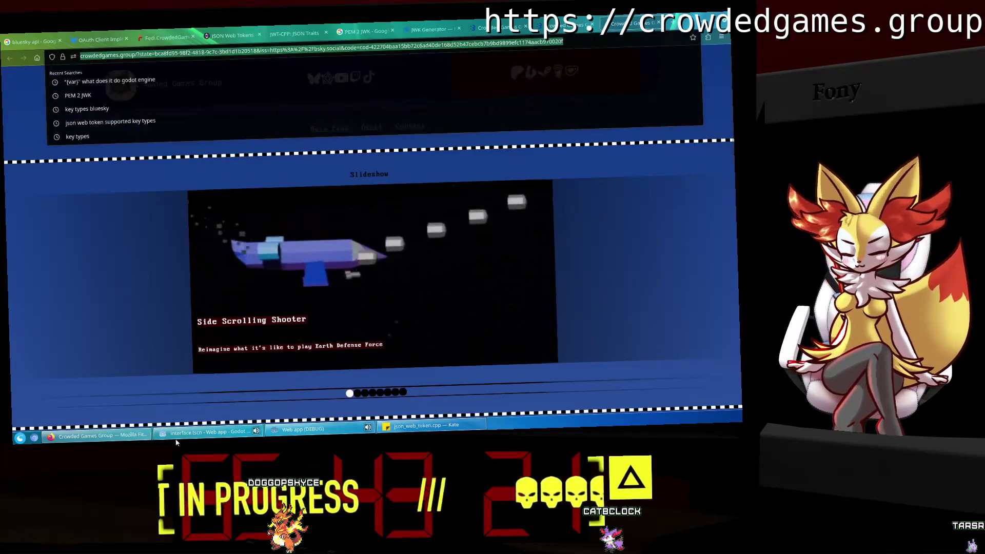
key("alt+Tab")
left_click(303, 429)
left_click(445, 238)
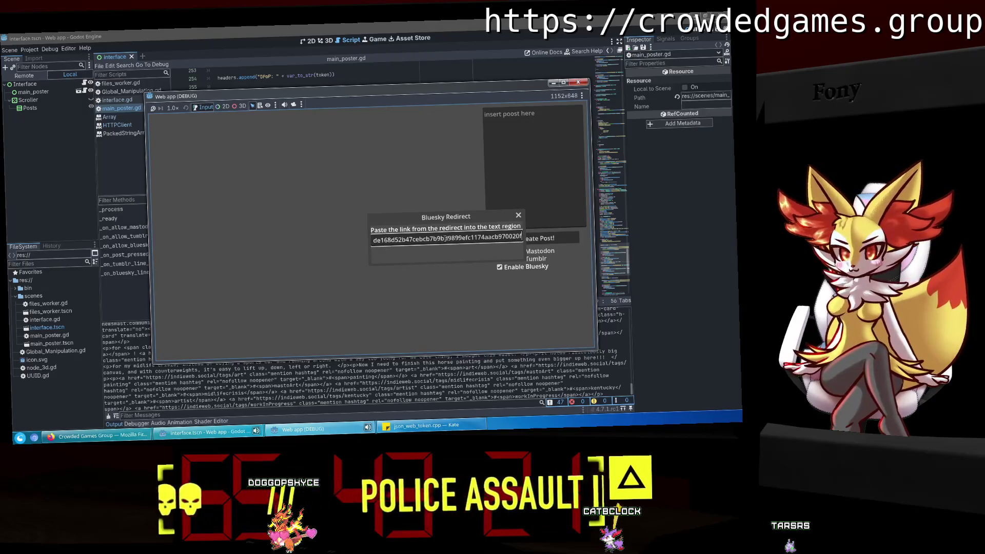
key("ctrl+v")
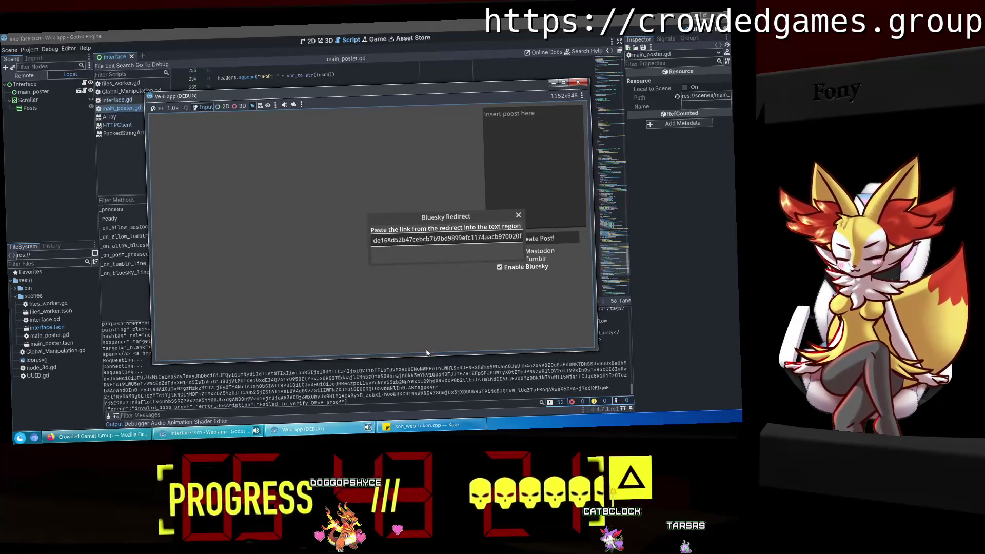
Copy the newly printed token from the Output log and switch to Firefox.
left_click(434, 388)
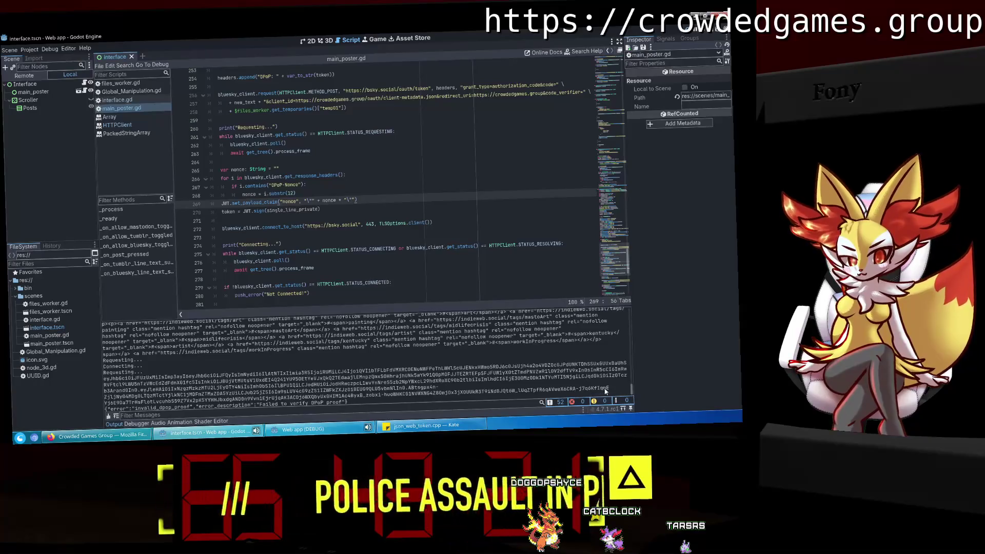
left_click_drag(609, 389, 105, 362)
right_click(133, 389)
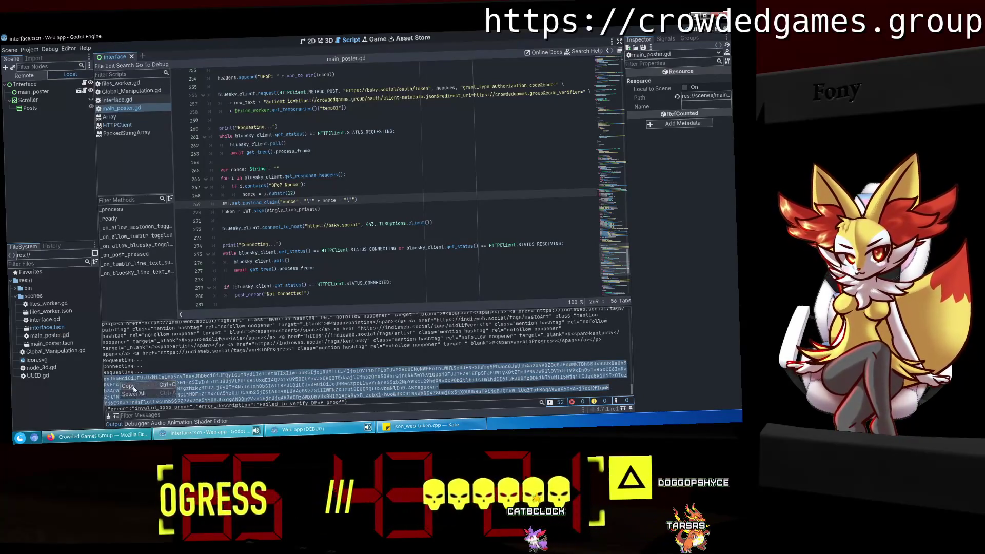
left_click(129, 385)
left_click(77, 436)
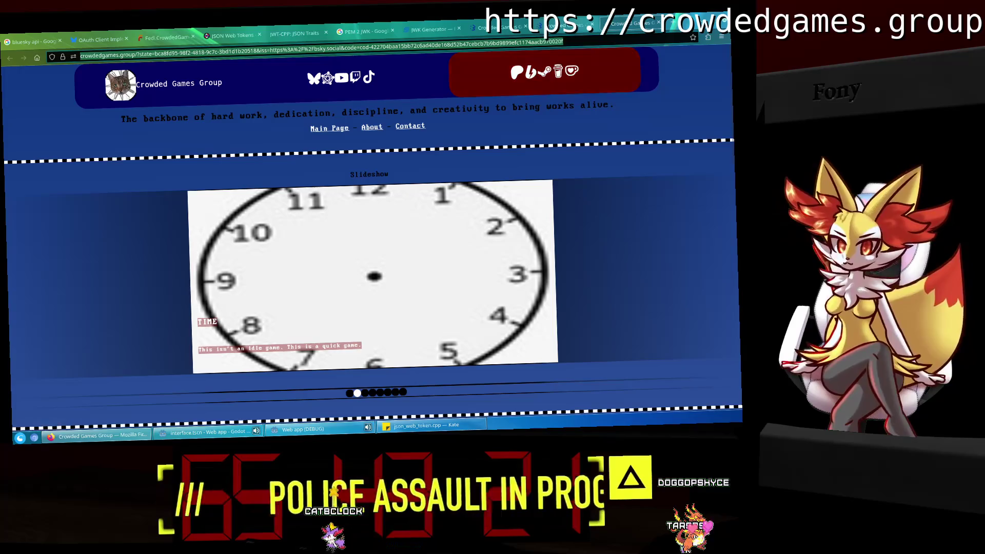
Replace the token in jwt.io's debugger with the new one and review its decoded nonce claim.
left_click(233, 35)
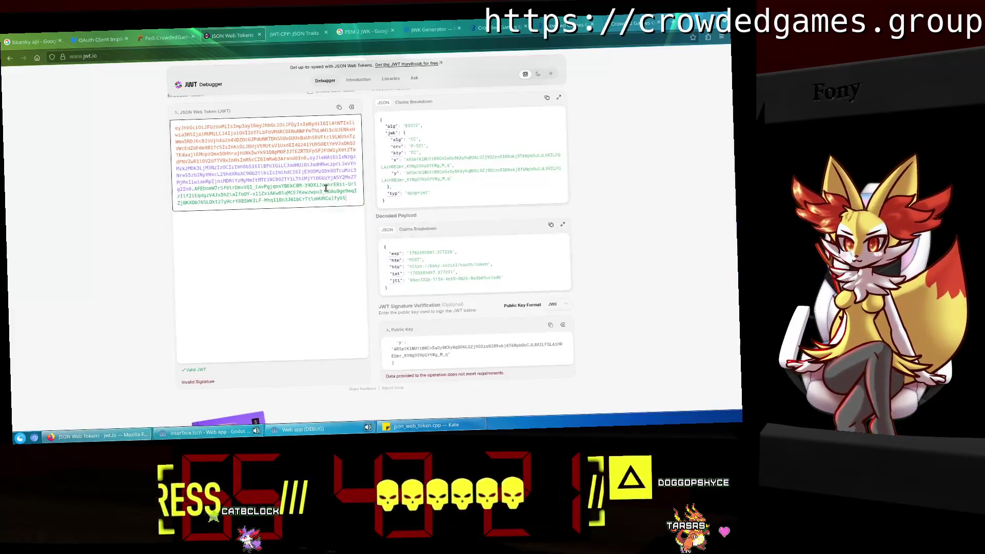
key("ctrl+a")
key("ctrl+v")
left_click(303, 265)
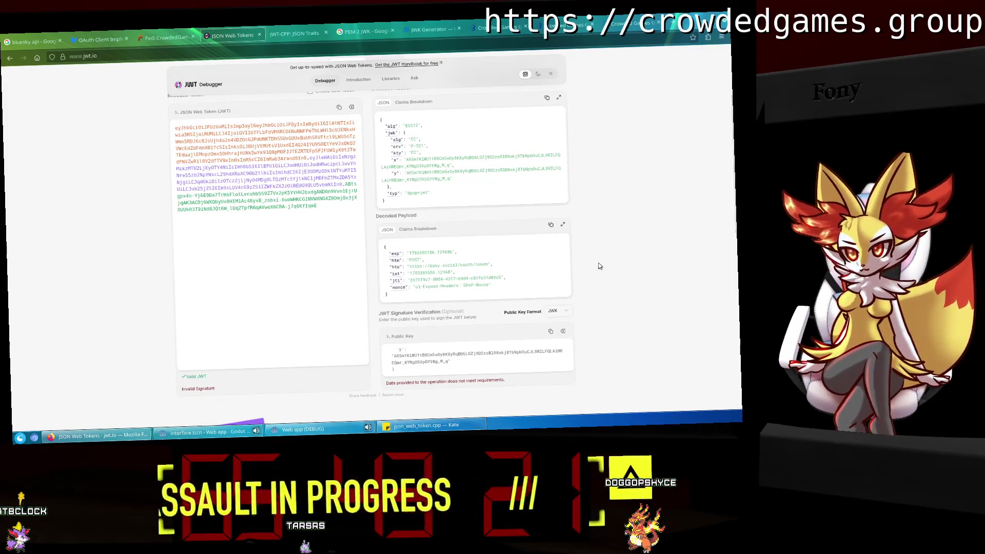
left_click(214, 435)
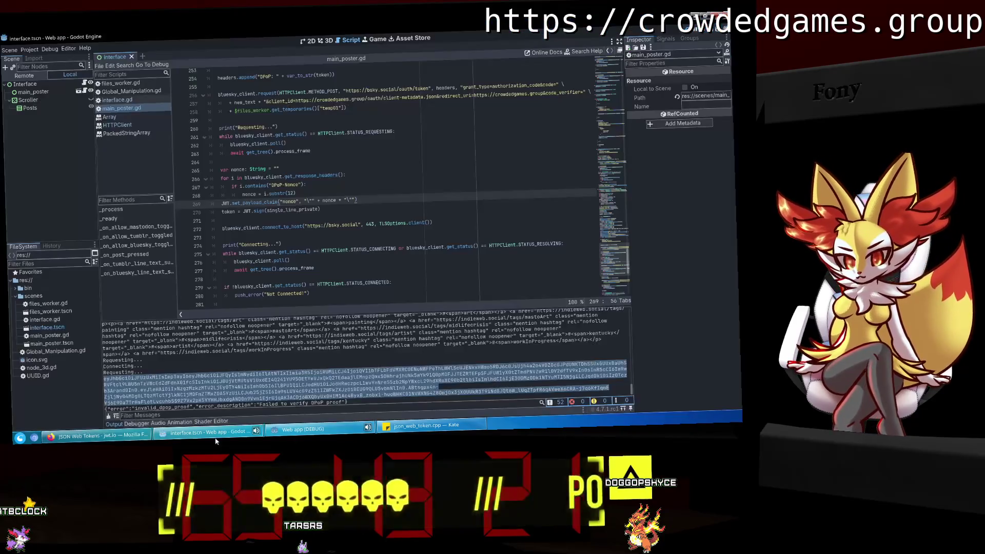
Review the DPoP-Nonce header check and the bsky.social connection line in the script.
left_click(335, 234)
scroll(335, 234, "up", 4)
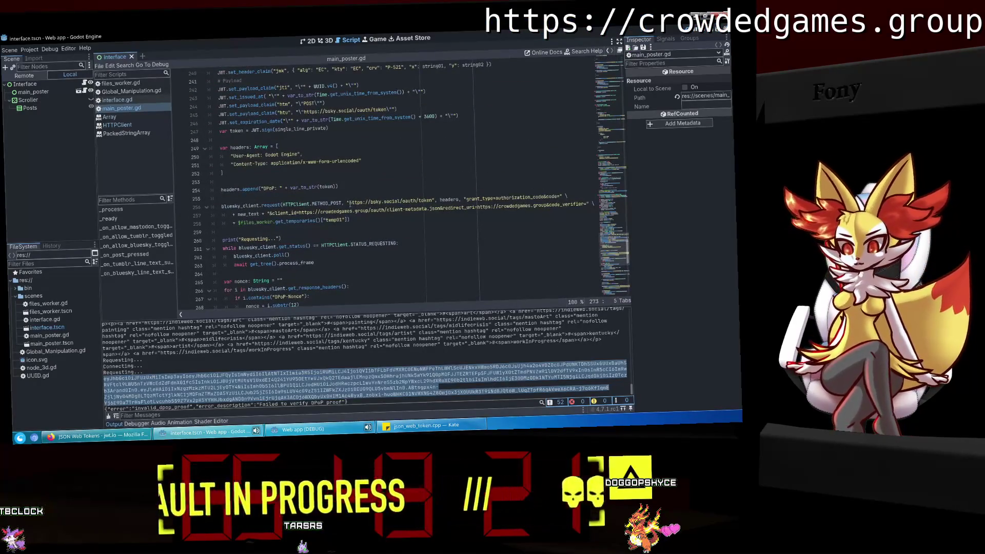
scroll(350, 204, "down", 3)
scroll(350, 204, "down", 2)
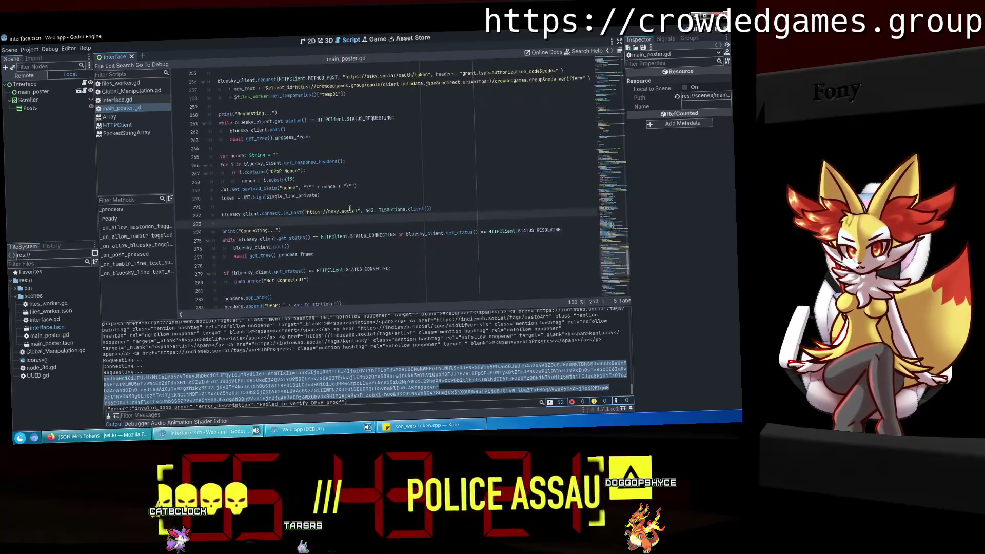
left_click(346, 246)
left_click(299, 171)
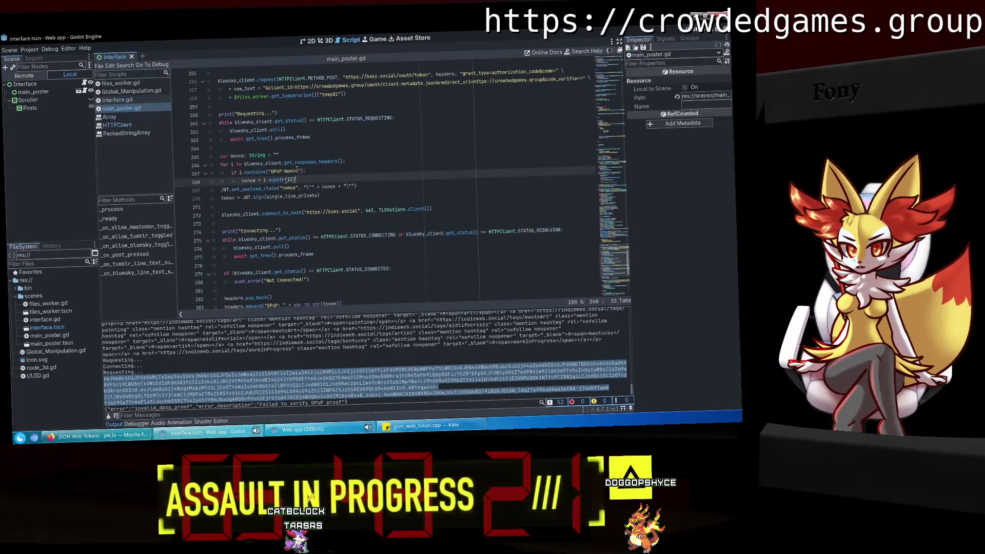
type(":")
left_click(356, 211)
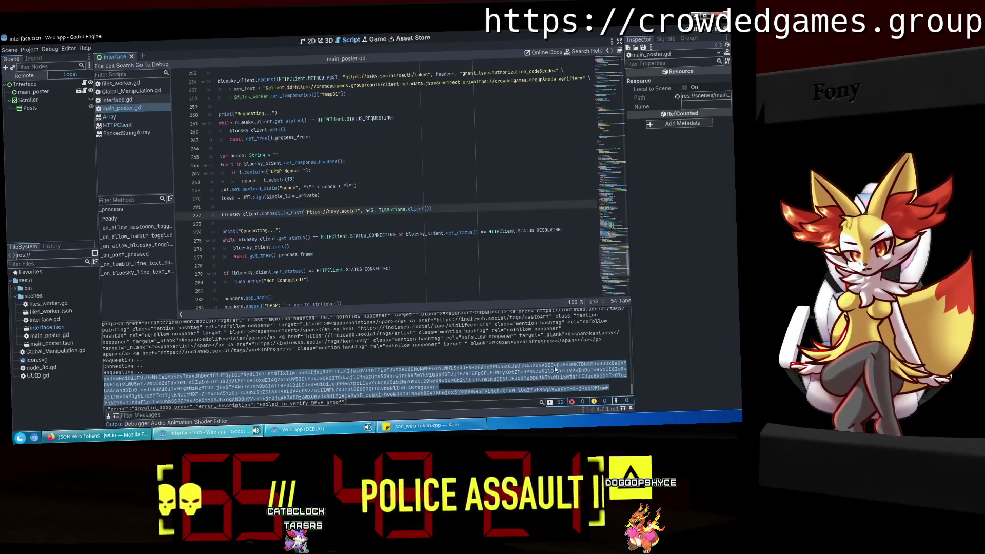
Run the project, authorize the app on Bluesky, and close the leftover Crowded Games tabs.
key("F5")
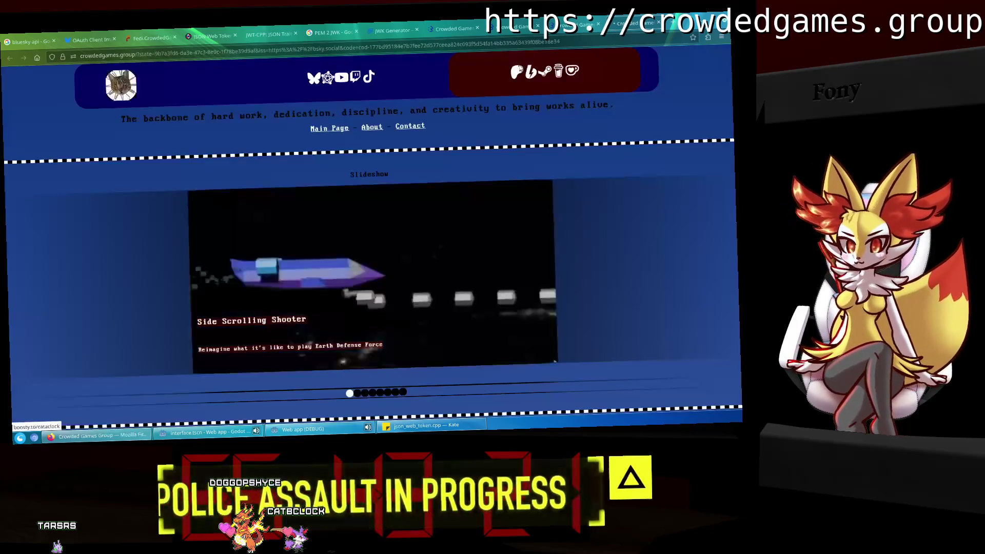
left_click(488, 44)
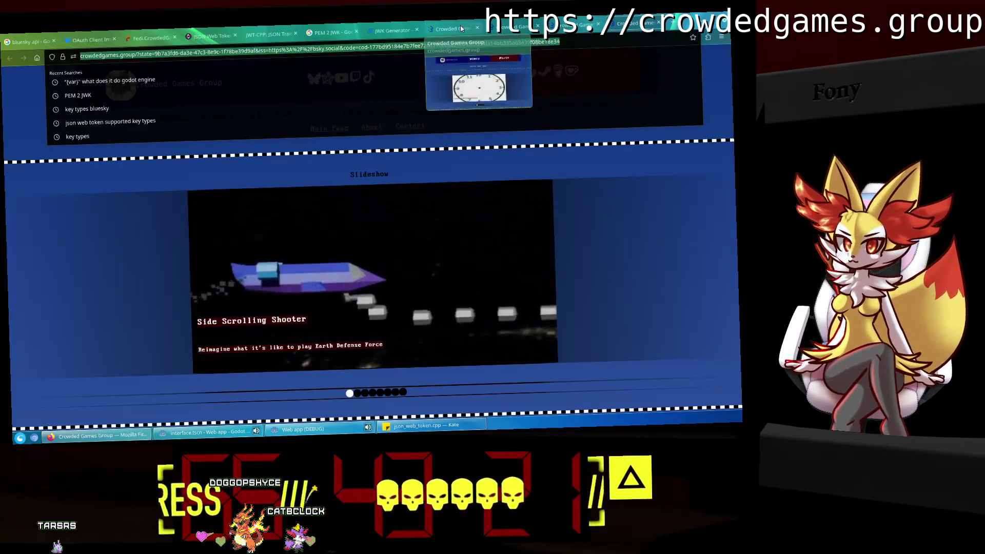
right_click(454, 28)
mouse_move(493, 169)
left_click(544, 178)
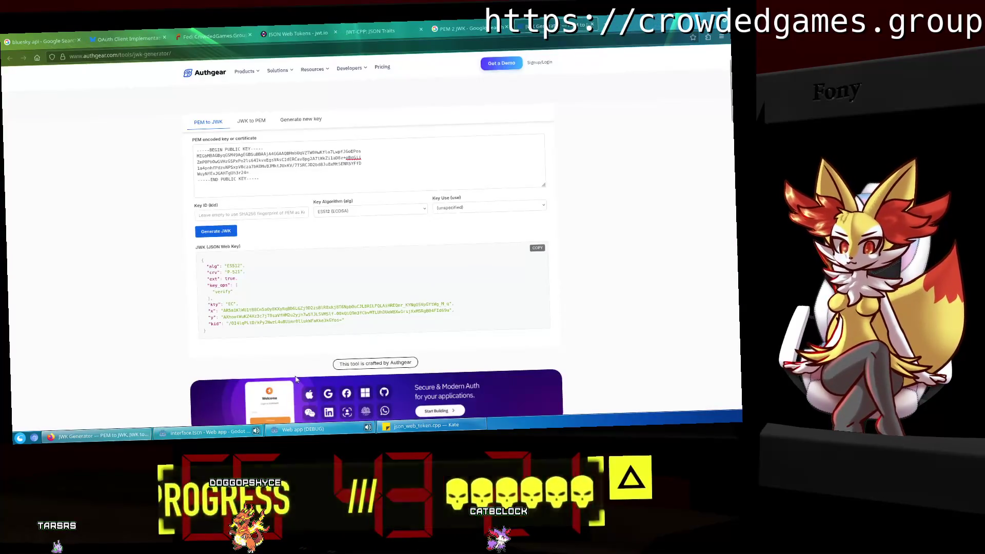
Paste the redirect code into the web app's redirect field and submit it to request a token.
left_click(302, 429)
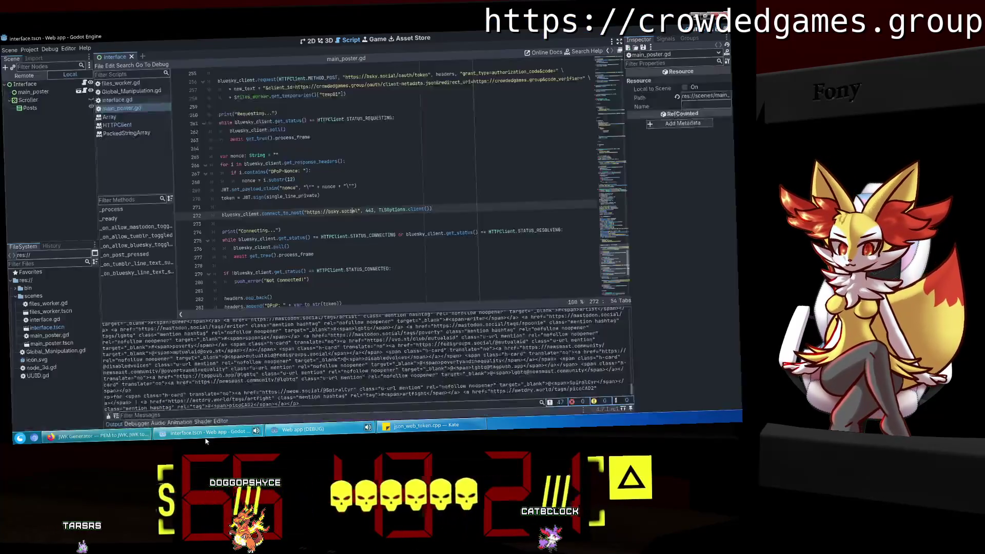
left_click(418, 240)
key("ctrl+v")
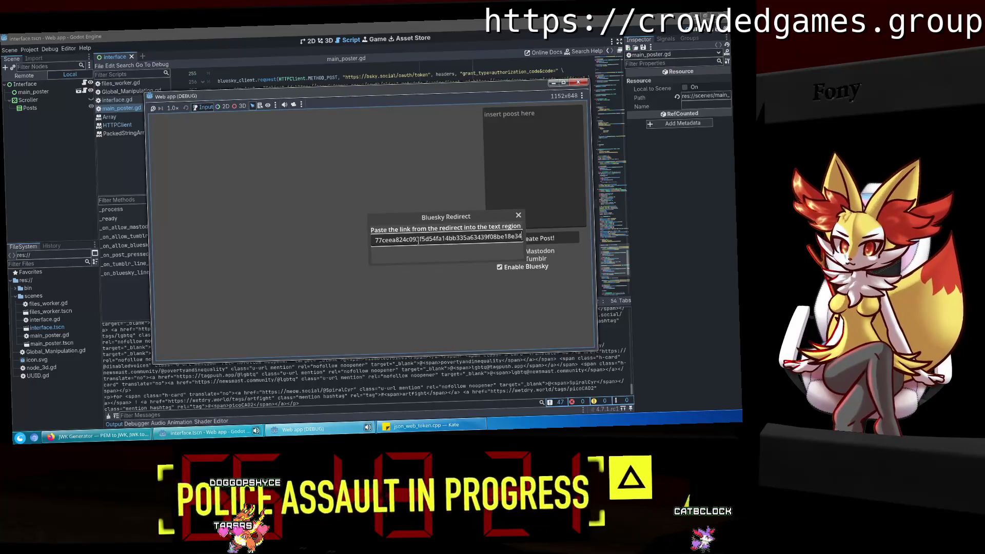
key("Return")
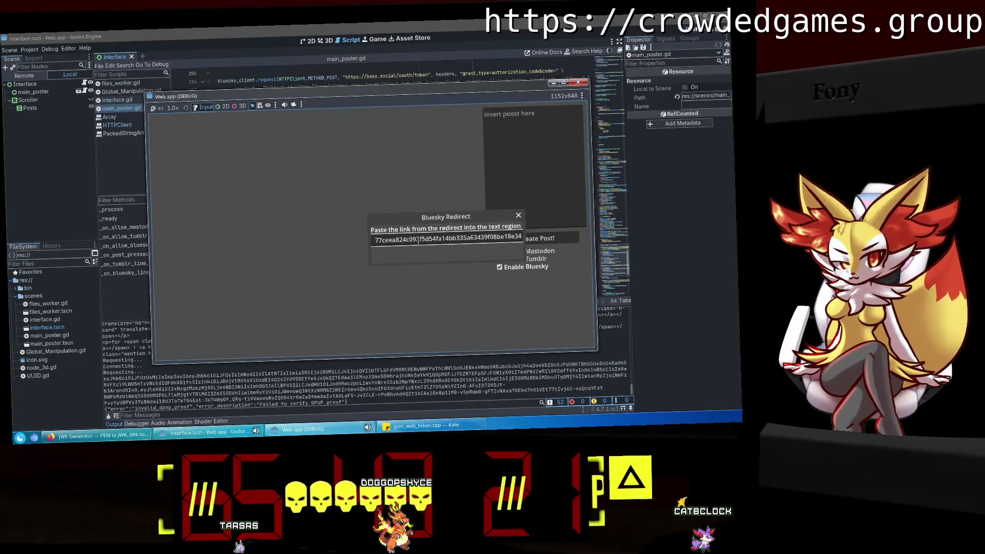
Copy the newly generated JWT from the Output log.
left_click(571, 388)
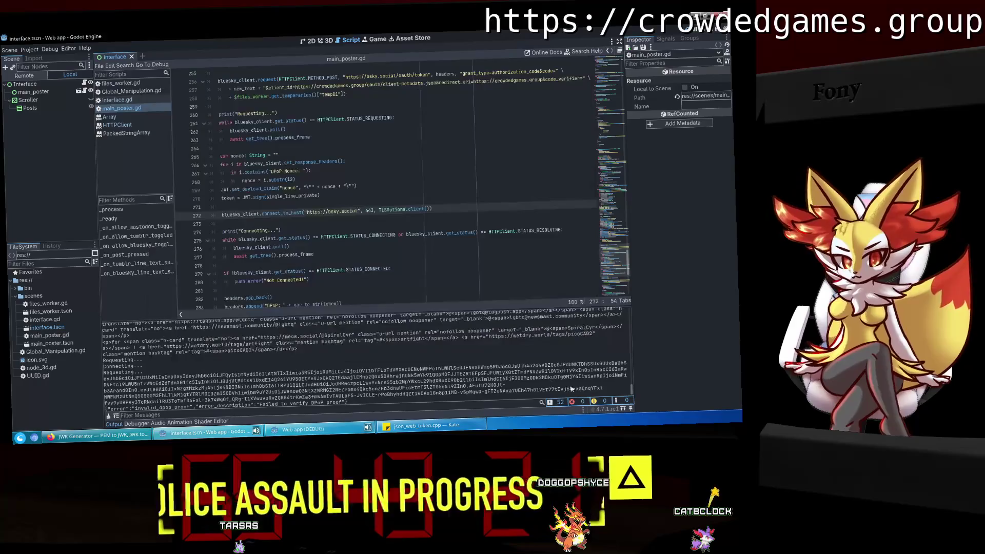
double_click(594, 386)
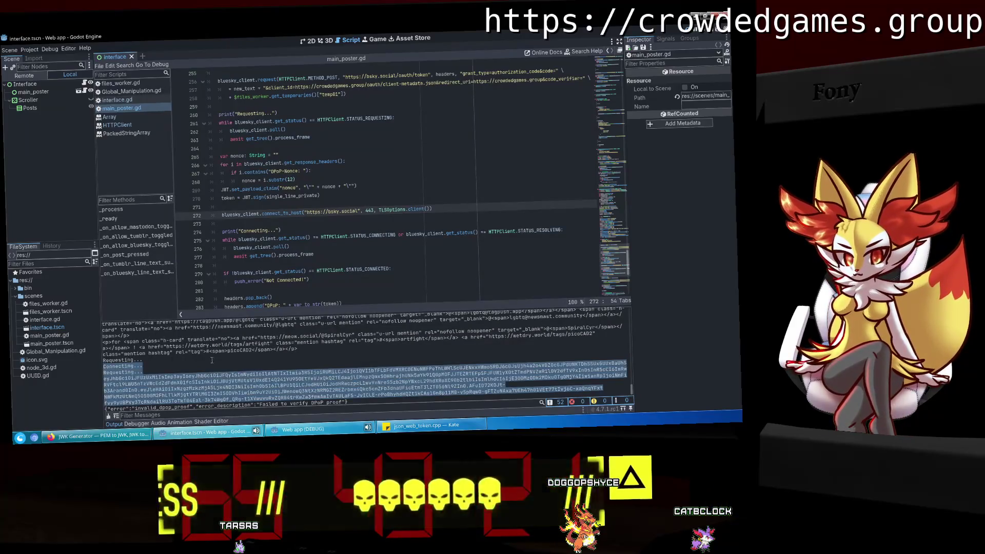
right_click(124, 382)
left_click(125, 382)
Replace the token in jwt.io's encoded box with the new DPoP token to decode it.
key("alt+Tab")
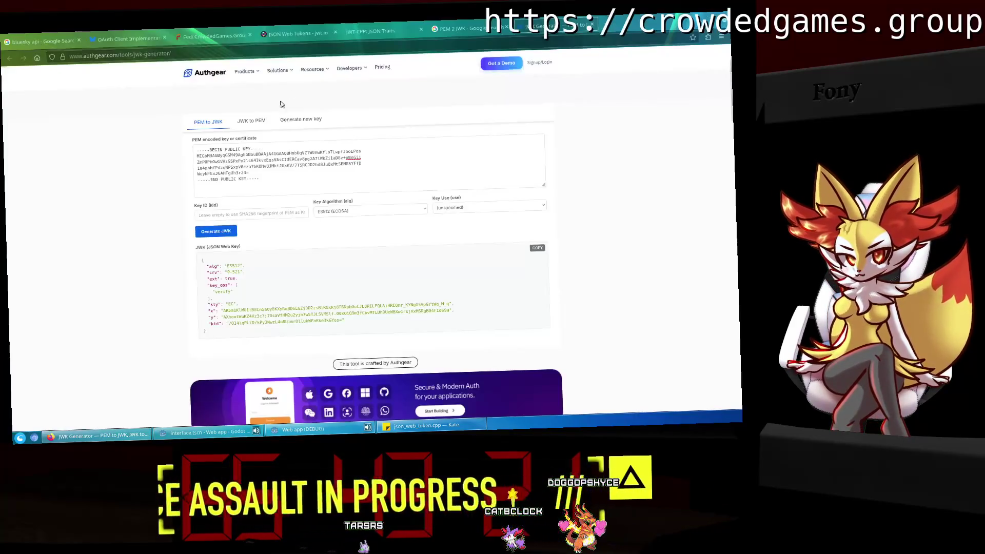
left_click(295, 33)
left_click(317, 204)
key("ctrl+a")
key("ctrl+v")
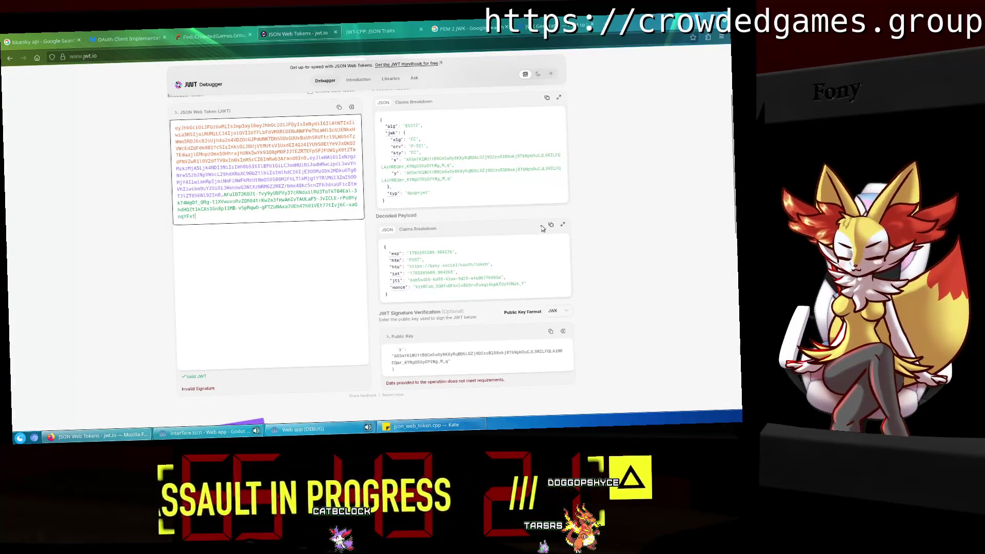
scroll(517, 359, "down", 1)
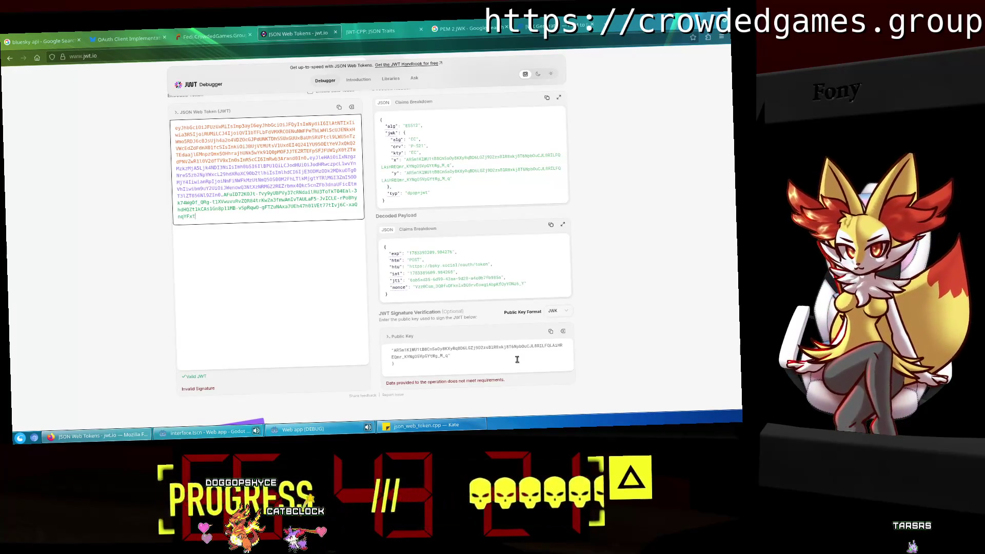
scroll(517, 359, "up", 5)
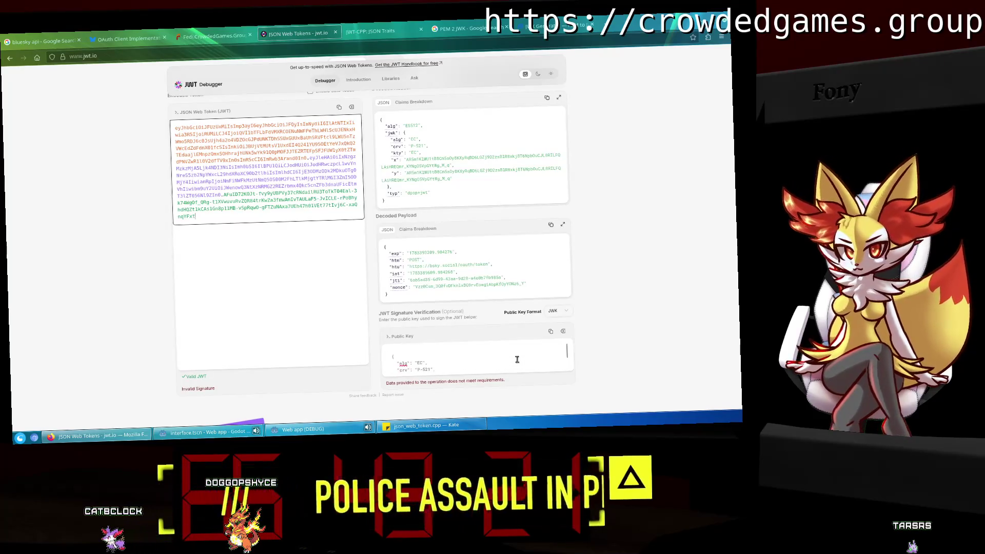
Inspect the JWK in jwt.io's Public Key field.
left_click(517, 359)
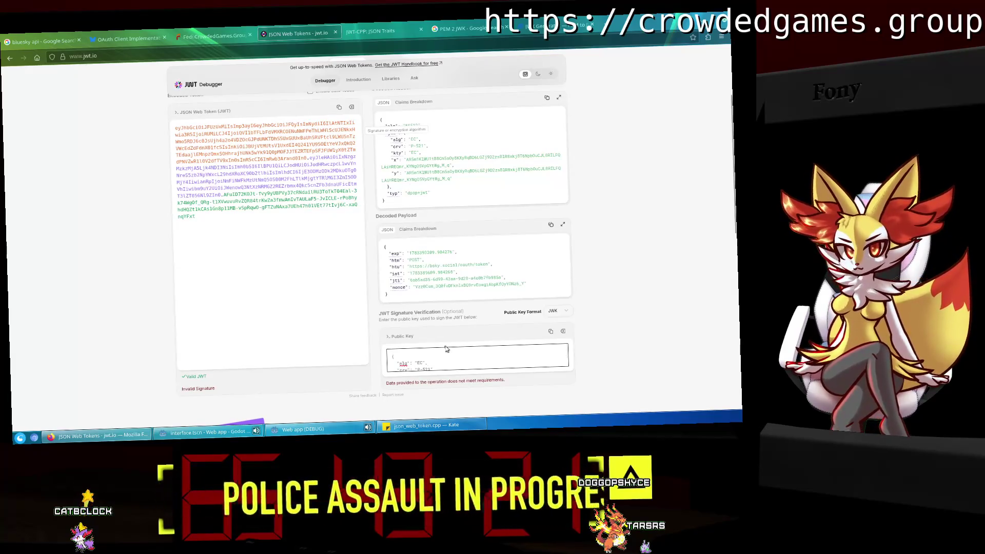
scroll(446, 366, "down", 1)
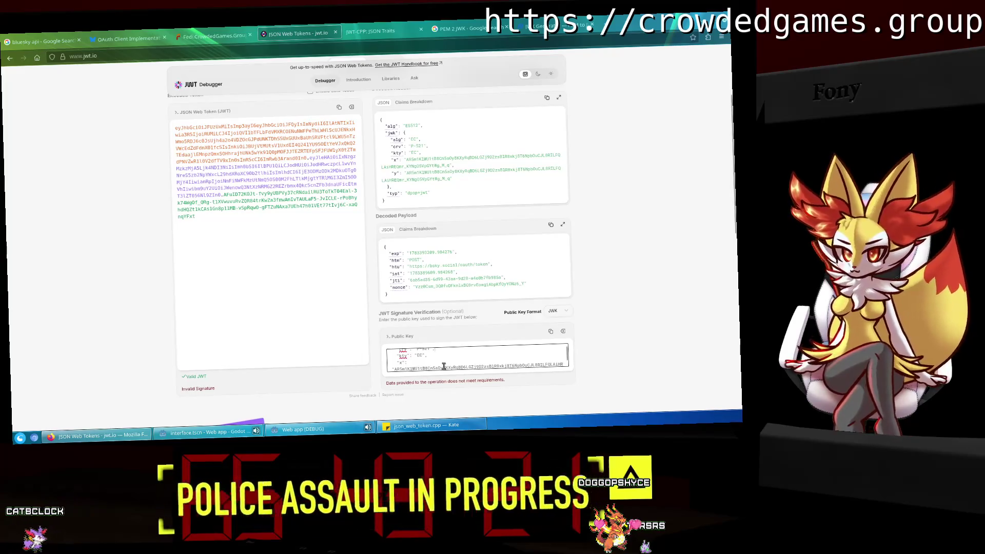
scroll(444, 365, "up", 1)
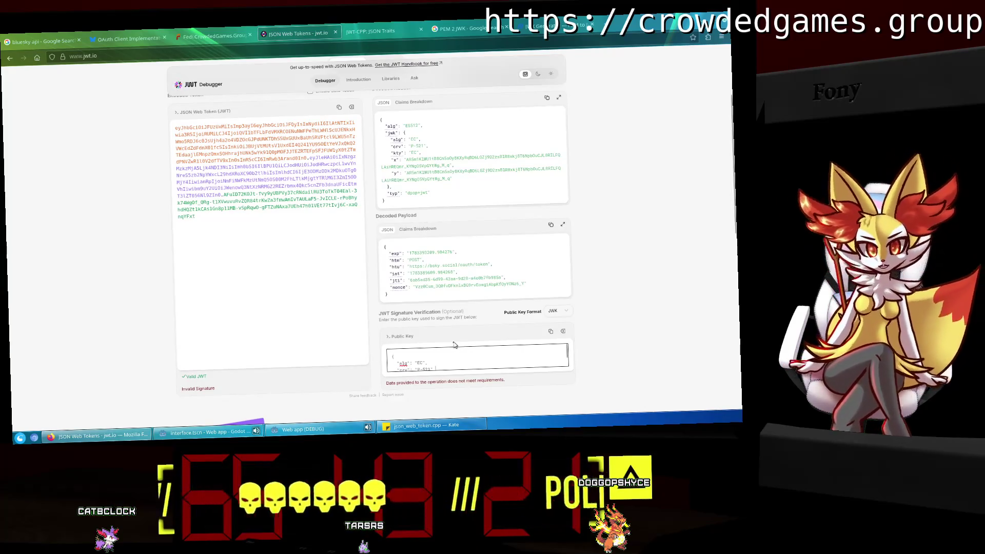
scroll(439, 348, "down", 3)
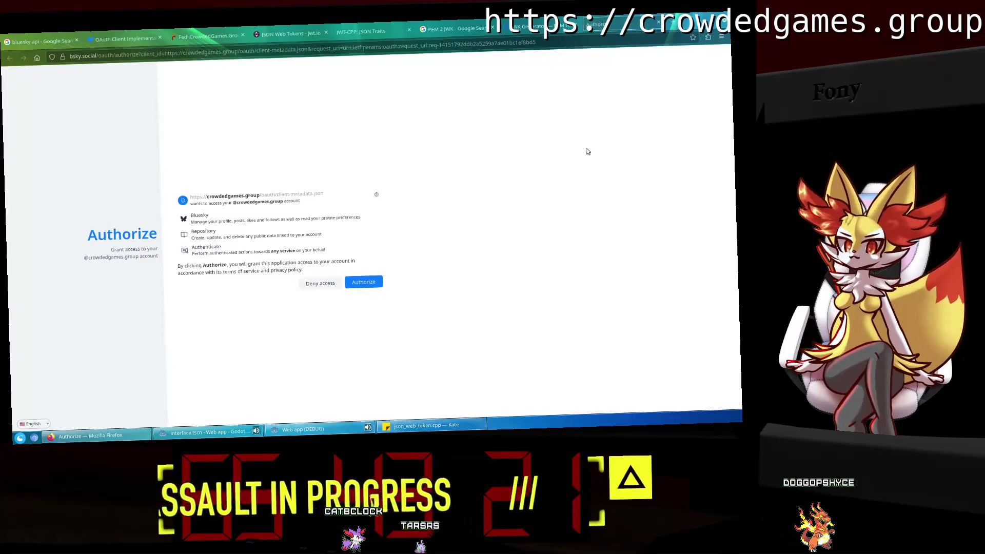
Close the Web app (DEBUG) window from Godot.
right_click(206, 432)
key("Escape")
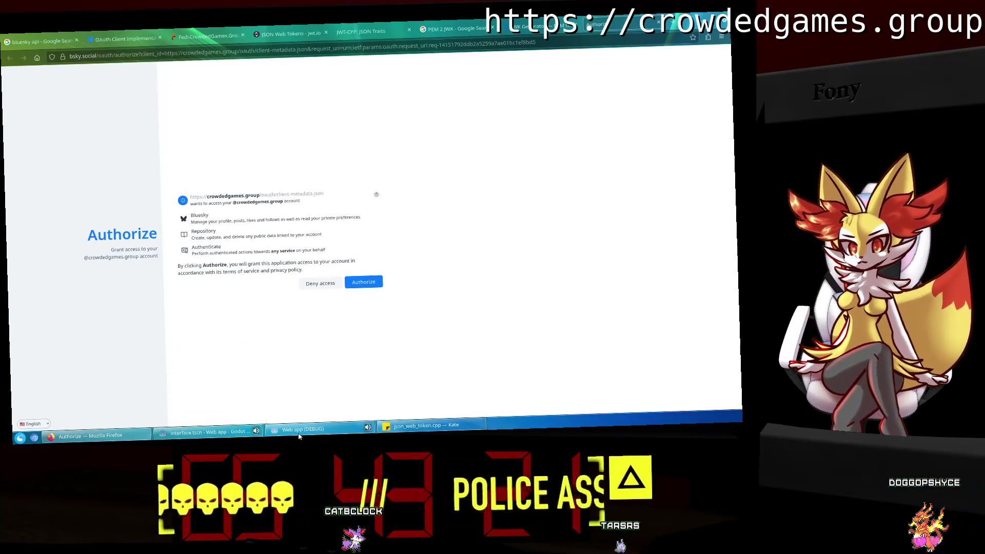
mouse_move(300, 435)
left_click(370, 347)
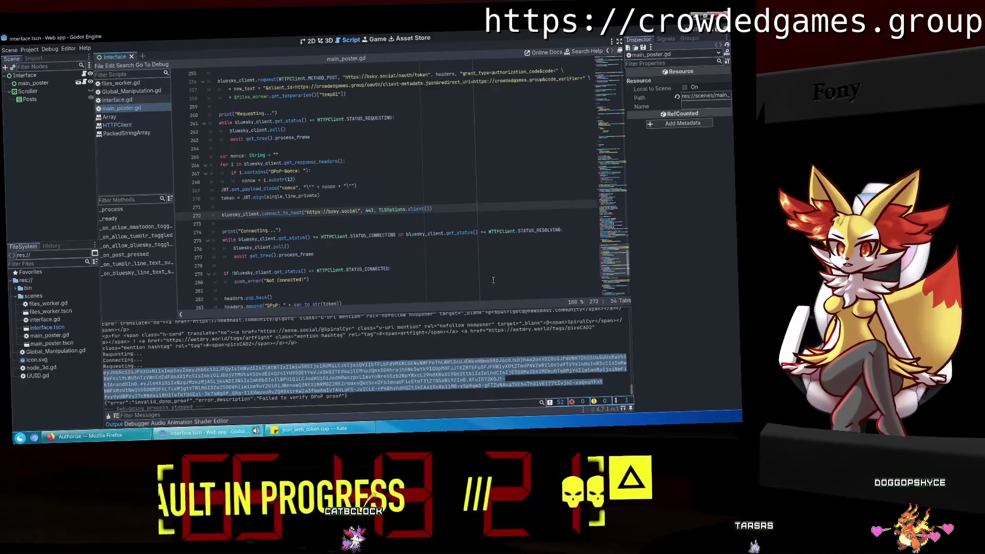
left_click(361, 378)
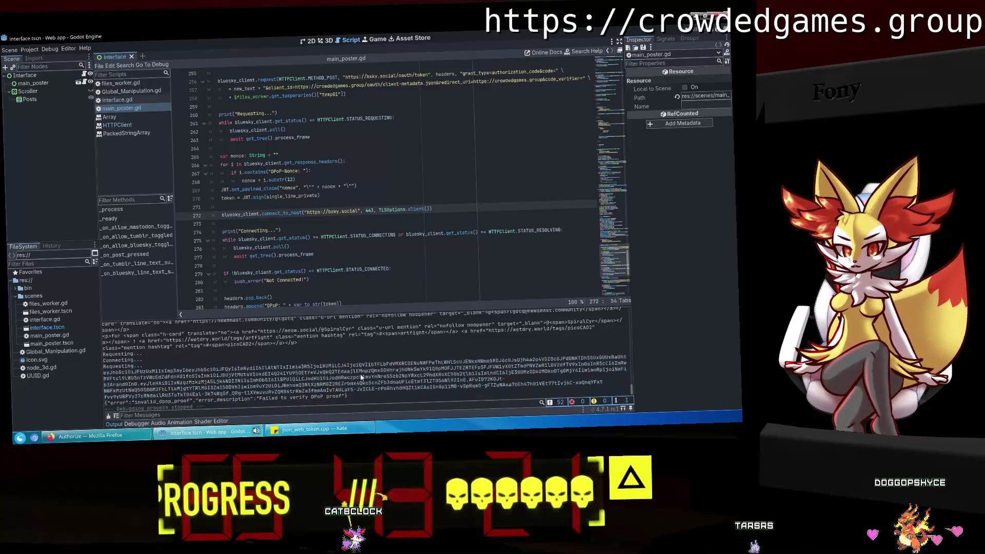
Close the pending Bluesky Authorize tab and open the project folder in Dolphin.
left_click(104, 443)
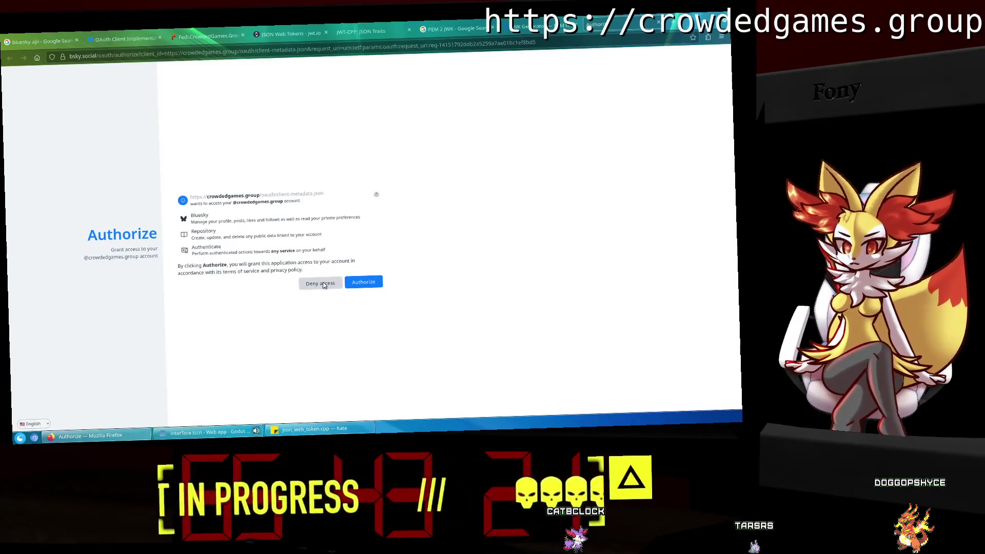
key("ctrl+w")
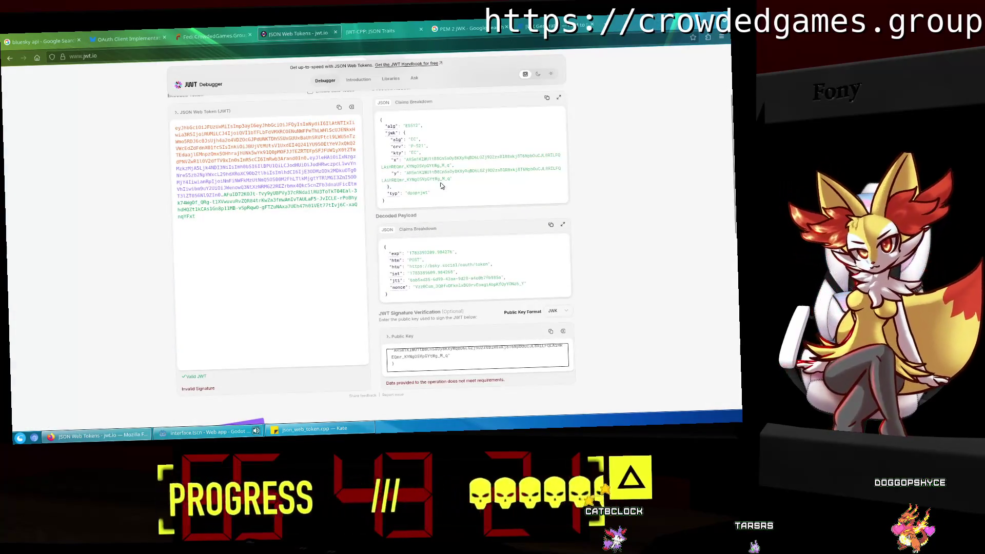
triple_click(441, 185)
left_click(468, 184)
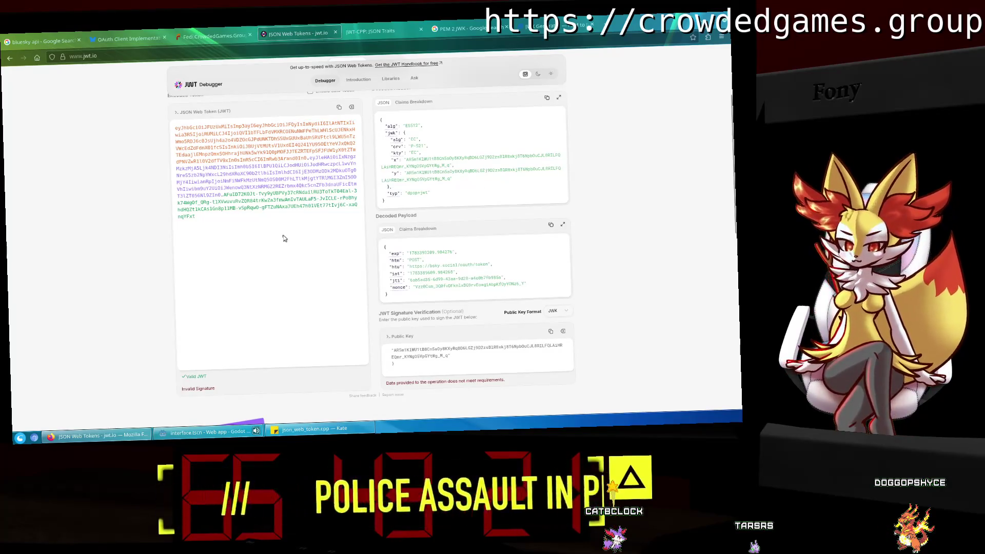
left_click(19, 439)
left_click(194, 267)
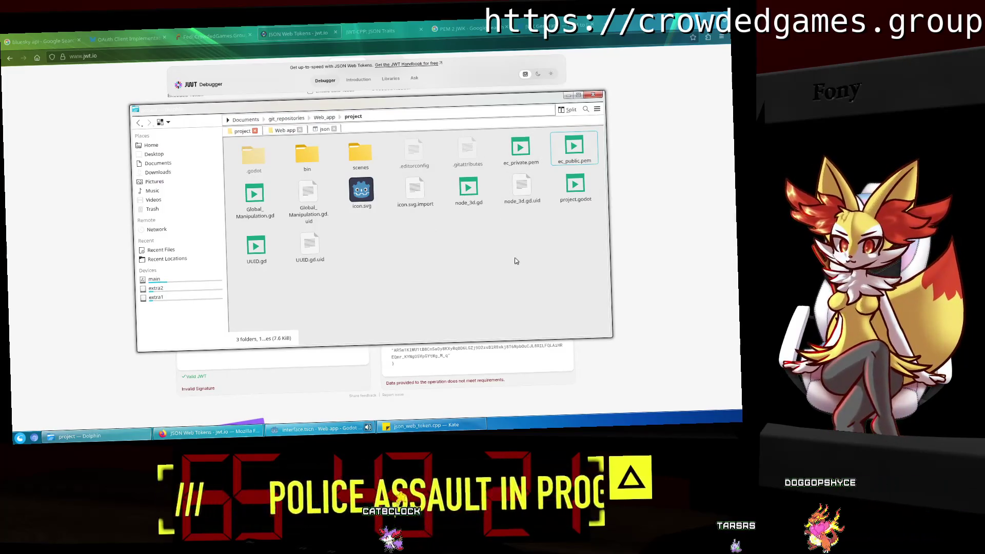
Delete node_3d.gd and node_3d.gd.uid from the Web_app project folder.
left_click_drag(472, 255, 532, 182)
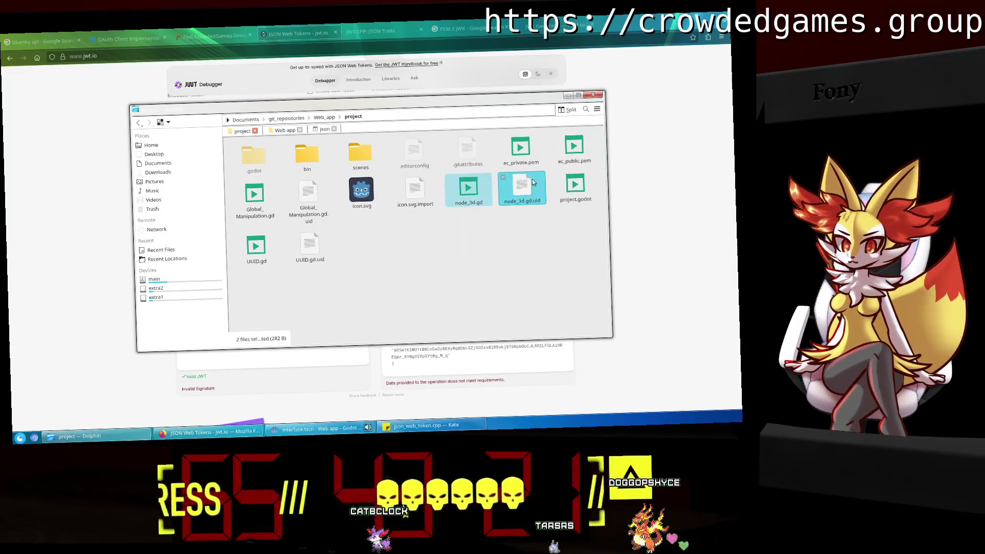
key("Delete")
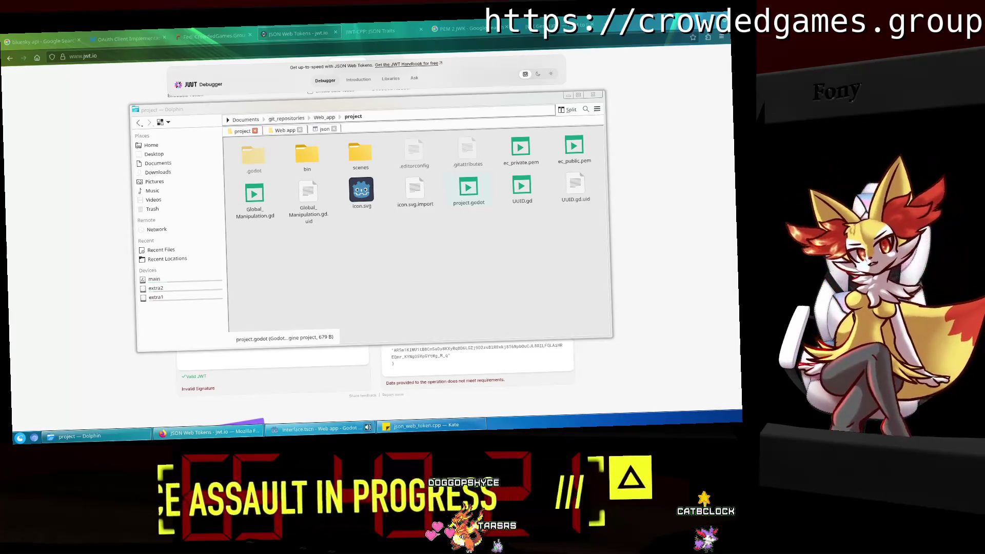
left_click(544, 26)
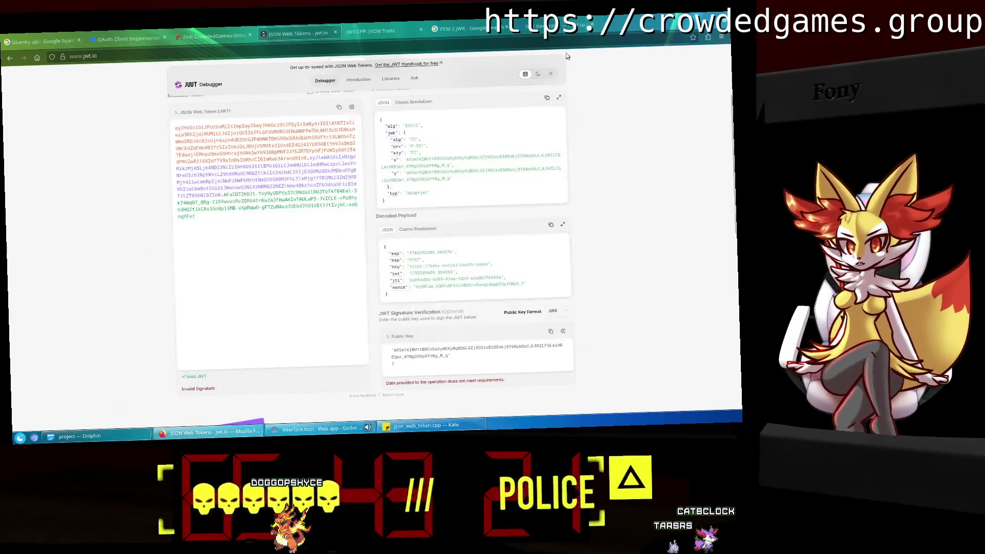
Clear the old PEM text from the Authgear JWK generator's key box.
left_click(456, 28)
left_click(370, 31)
left_click(544, 25)
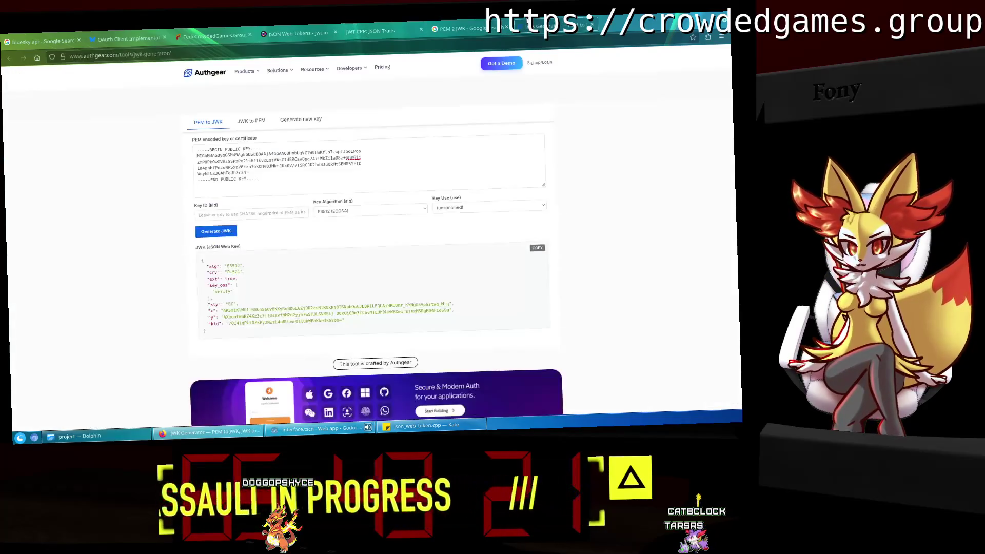
left_click(226, 180)
key("ctrl+a")
key("BackSpace")
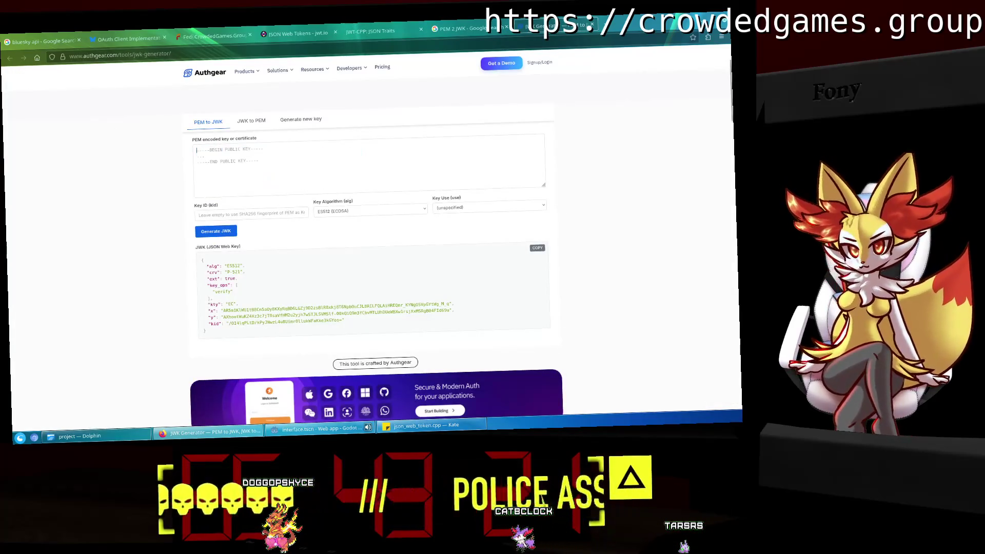
key("alt+Tab")
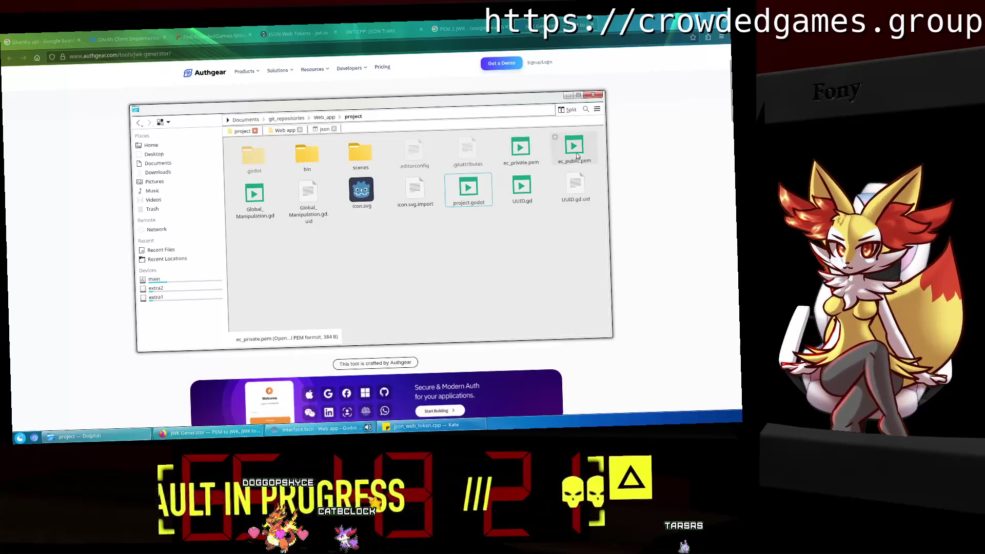
Copy the ec_public.pem key via Kate into Authgear's PEM box, yielding an ES512, P-521 JWK.
right_click(576, 156)
mouse_move(600, 162)
left_click(647, 169)
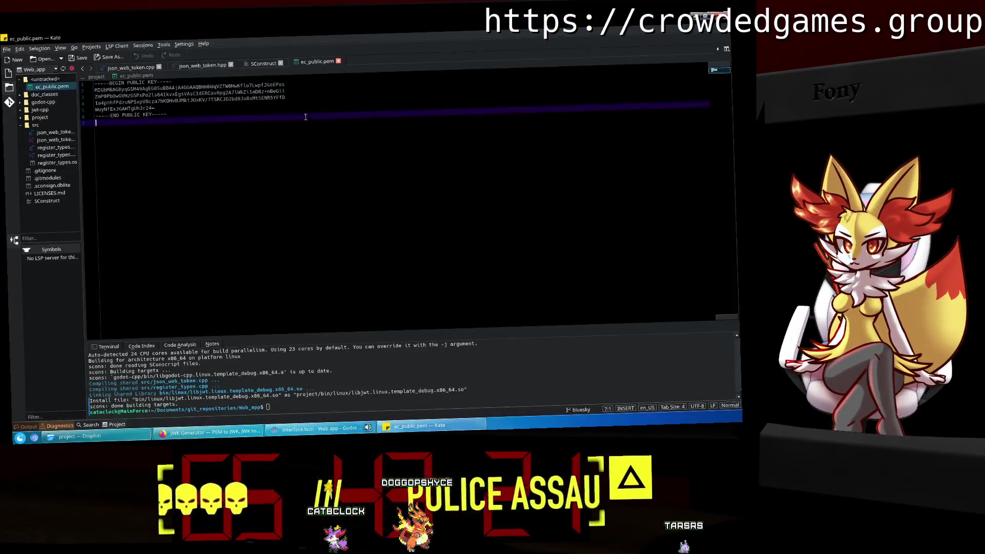
left_click_drag(207, 117, 40, 64)
left_click(265, 163)
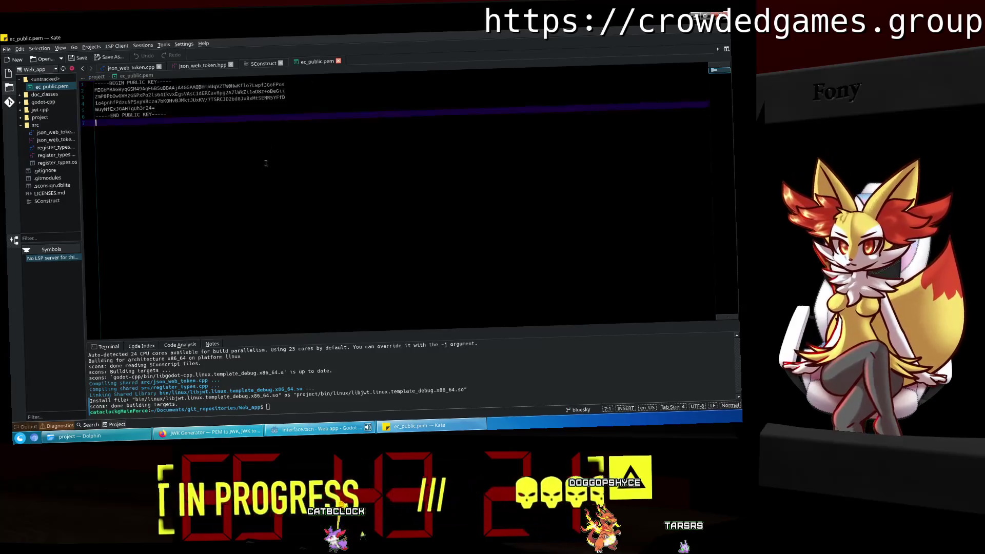
left_click(208, 432)
key("ctrl+v")
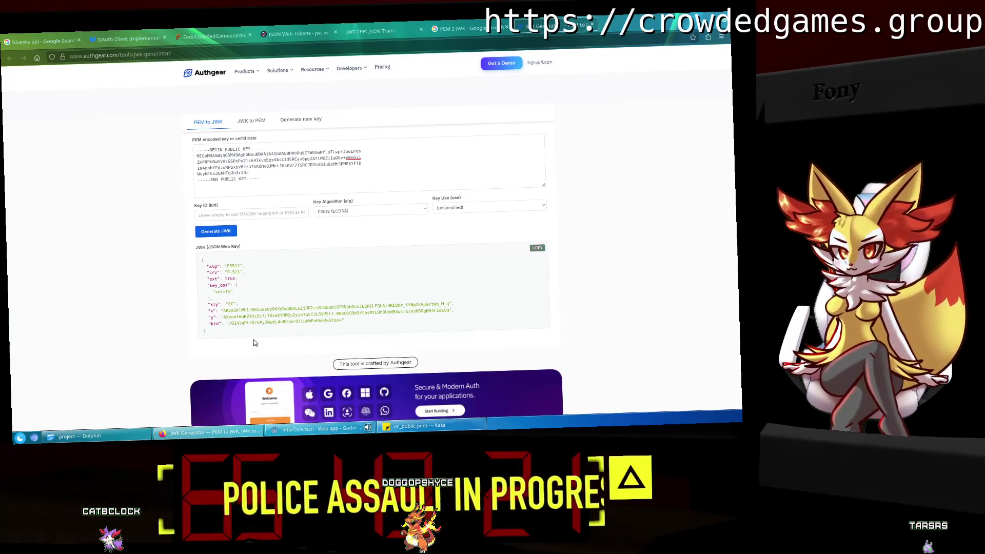
Replace jwt.io's public key with the newly generated JWK.
left_click(322, 27)
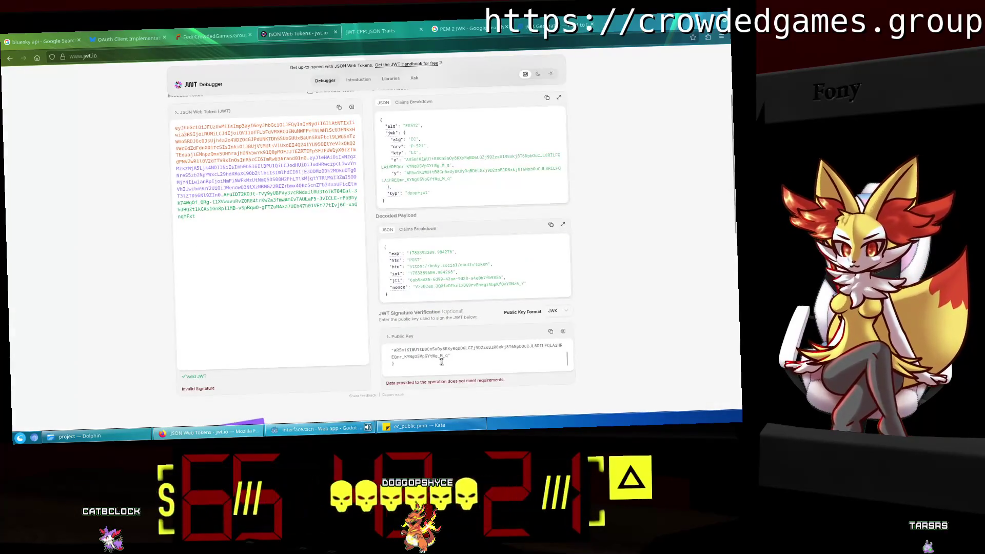
left_click_drag(437, 368, 367, 333)
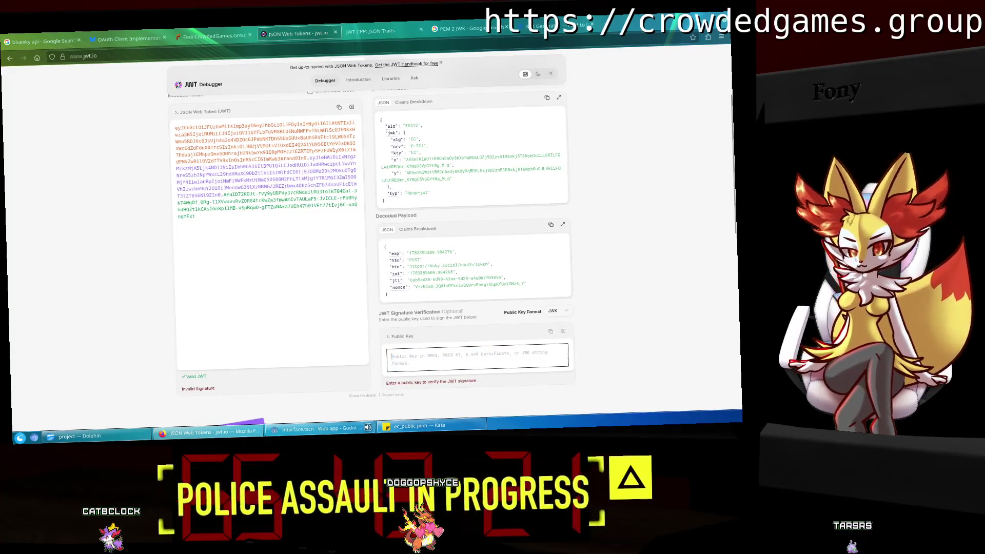
key("ctrl+v")
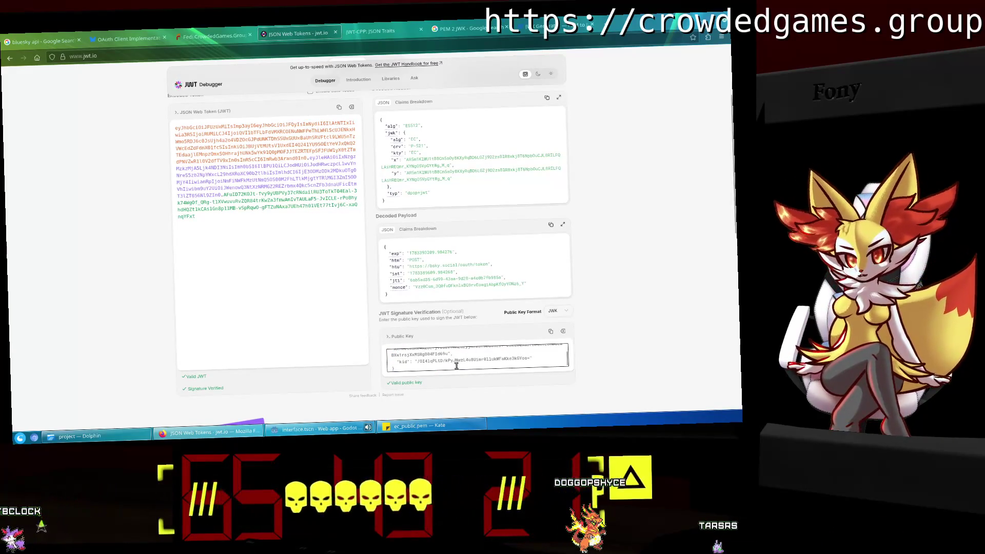
scroll(450, 365, "up", 3)
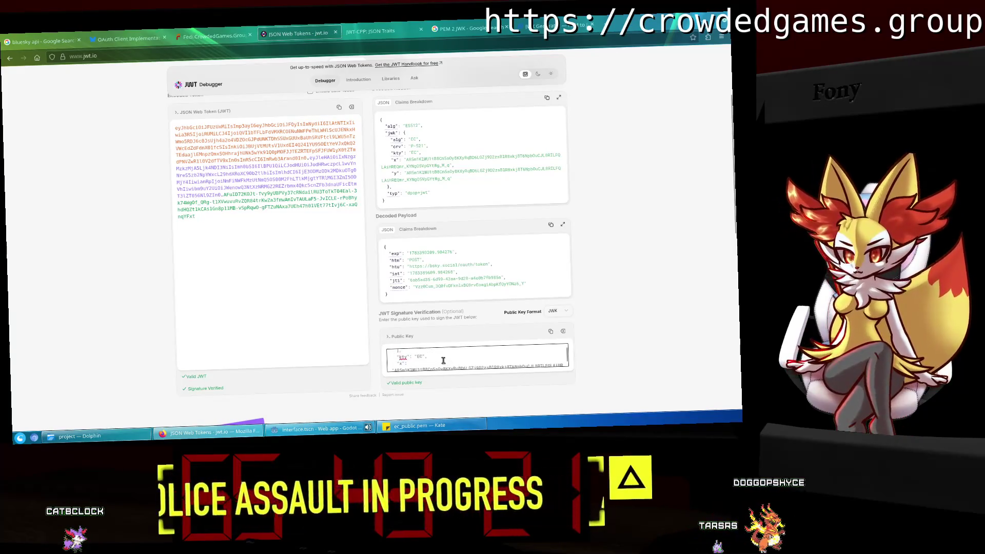
scroll(436, 361, "up", 1)
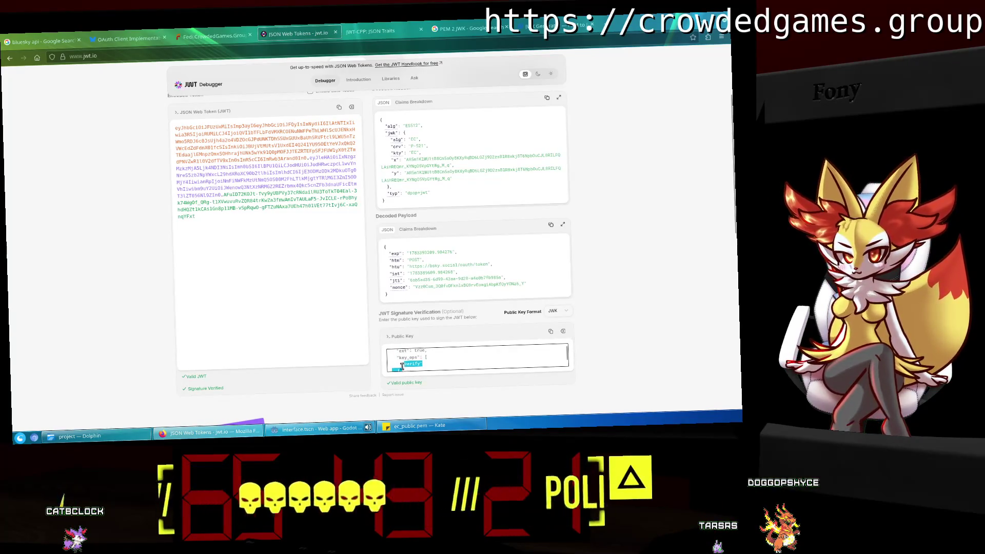
Remove the key_ops and kid entries from the JWK so the signature verifies.
key("BackSpace")
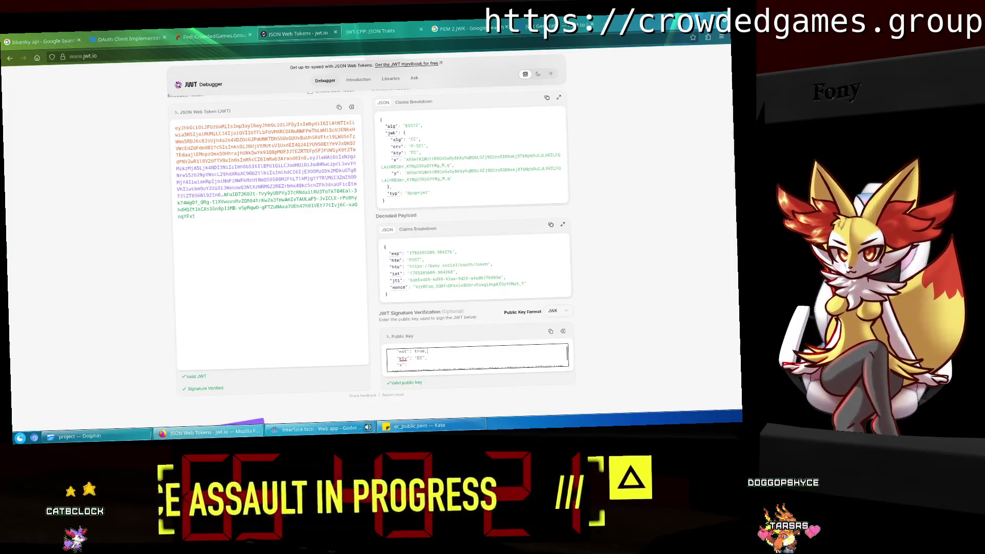
left_click_drag(432, 349, 393, 353)
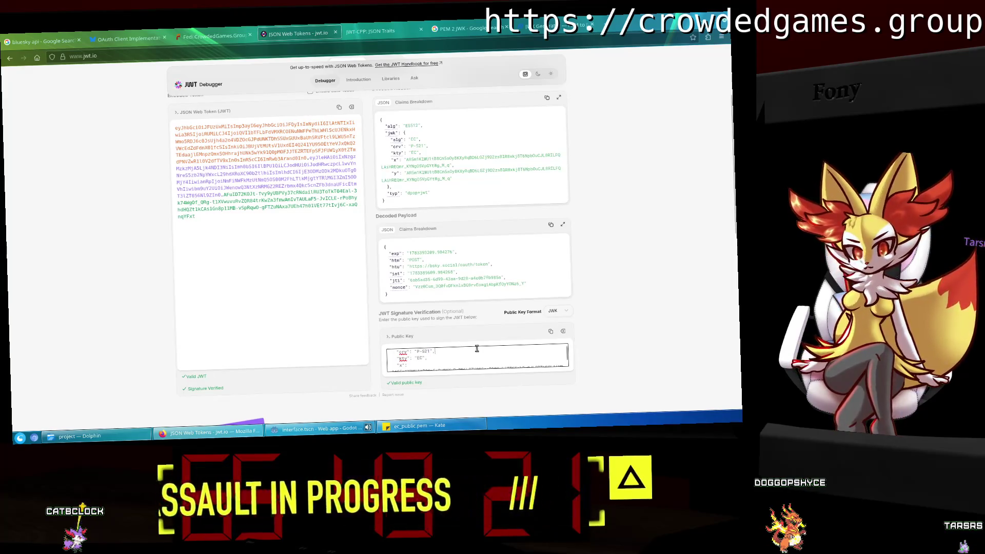
scroll(476, 348, "down", 3)
left_click_drag(392, 355, 544, 352)
key("BackSpace")
key("BackSpace")
key("BackSpace")
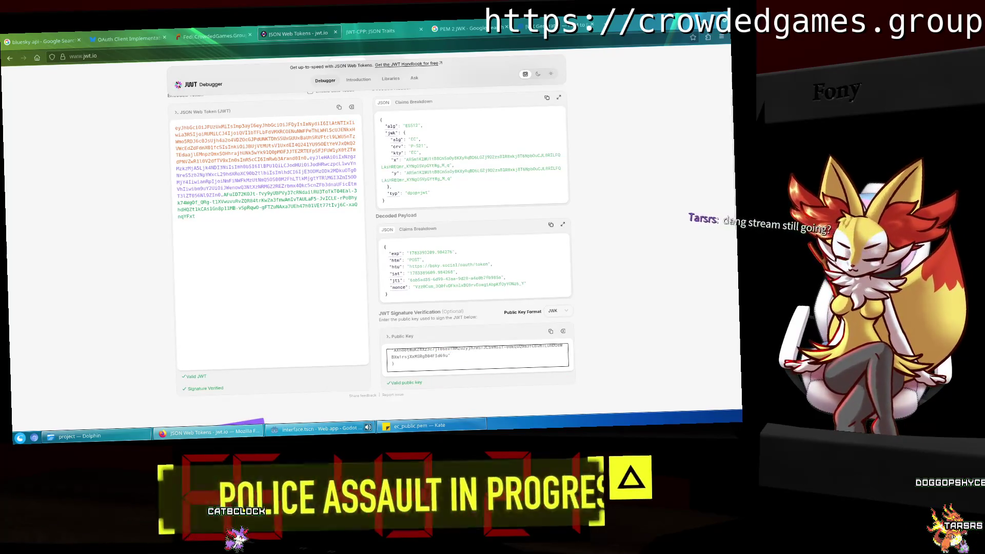
scroll(534, 353, "up", 2)
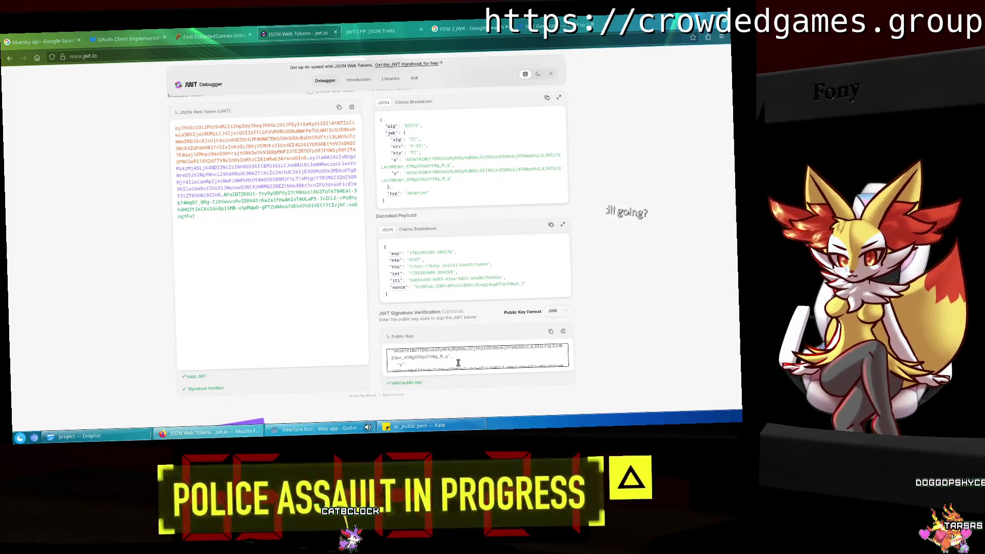
scroll(472, 357, "up", 2)
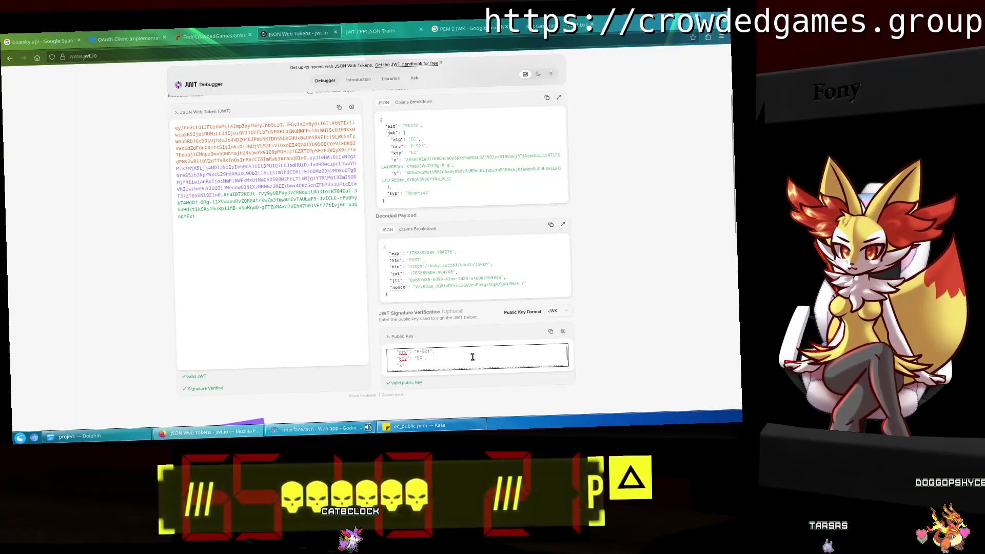
scroll(472, 356, "up", 2)
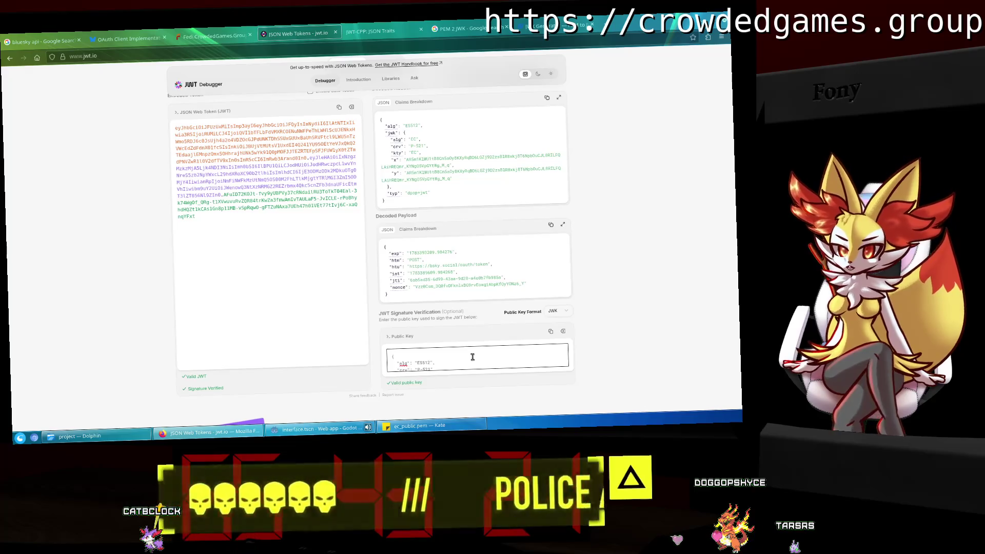
scroll(472, 356, "down", 2)
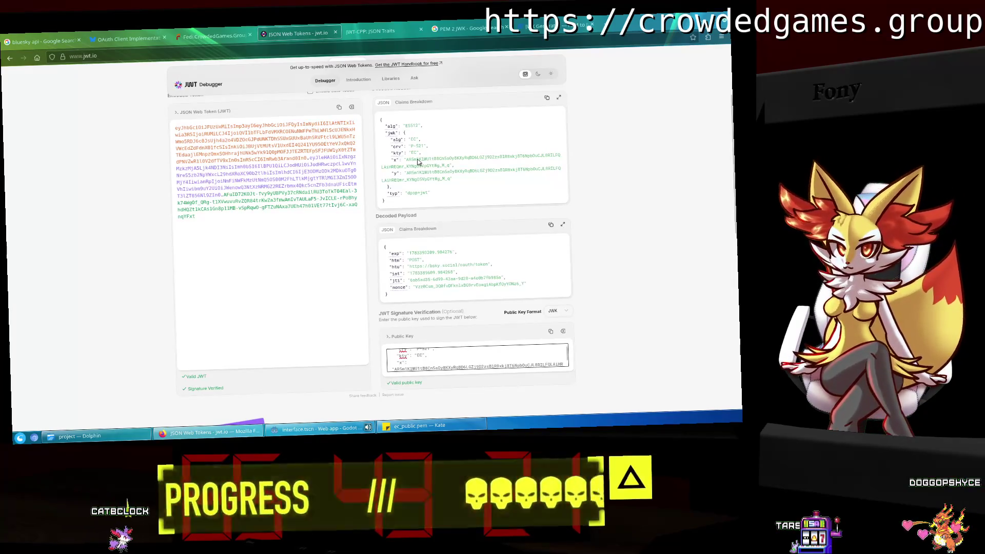
right_click(410, 129)
left_click(467, 152)
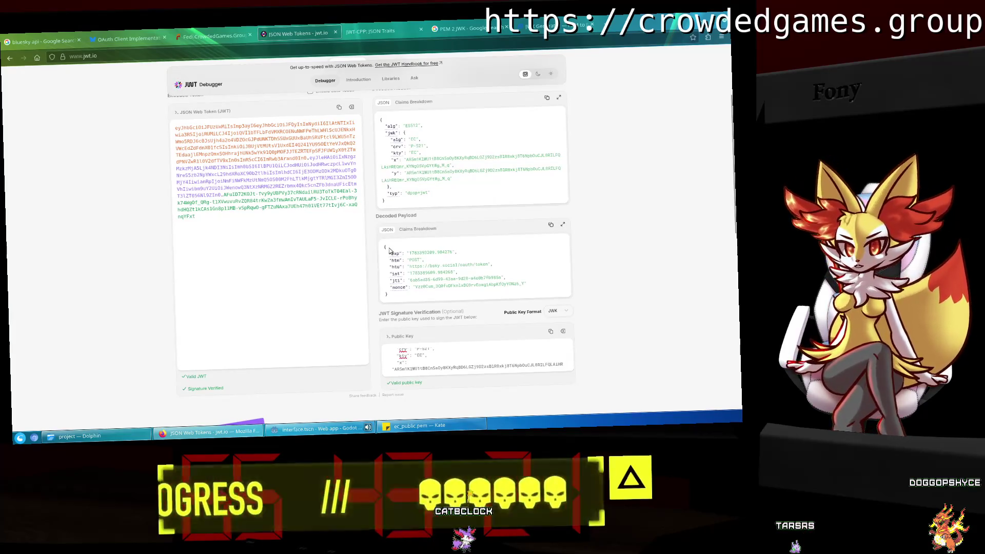
left_click(326, 438)
Change the jwk alg on line 240 from EC to ES512 and save main_poster.gd.
scroll(296, 224, "down", 5)
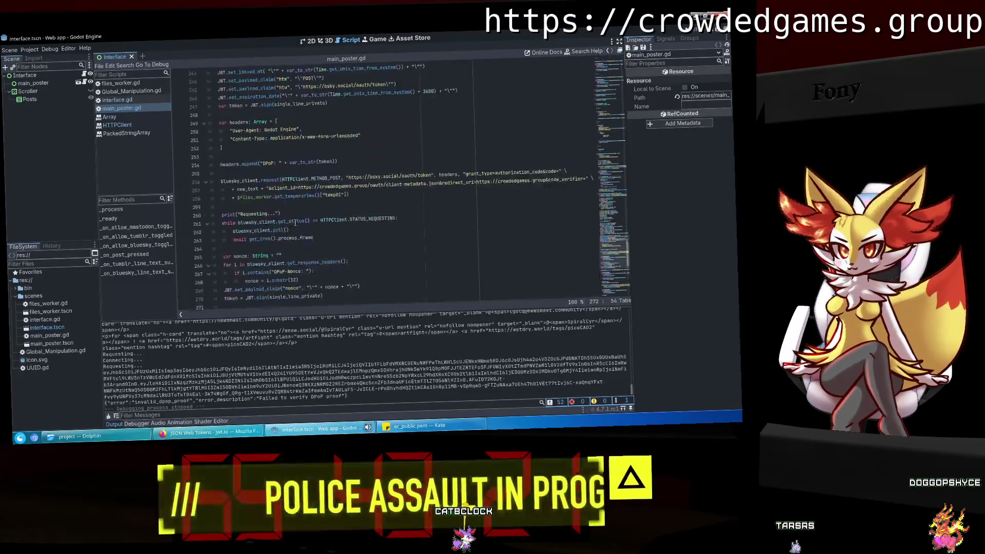
scroll(295, 223, "up", 4)
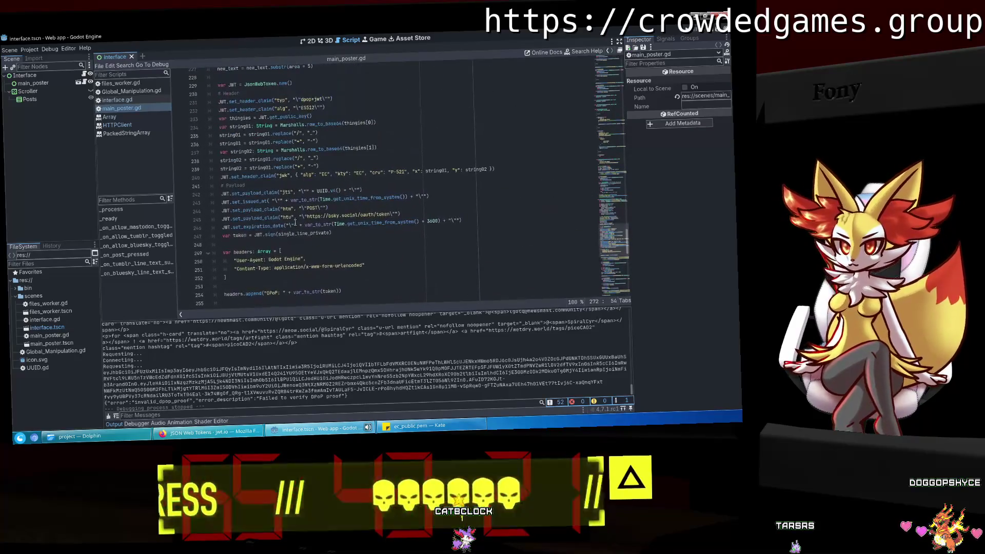
double_click(324, 174)
type("ES512")
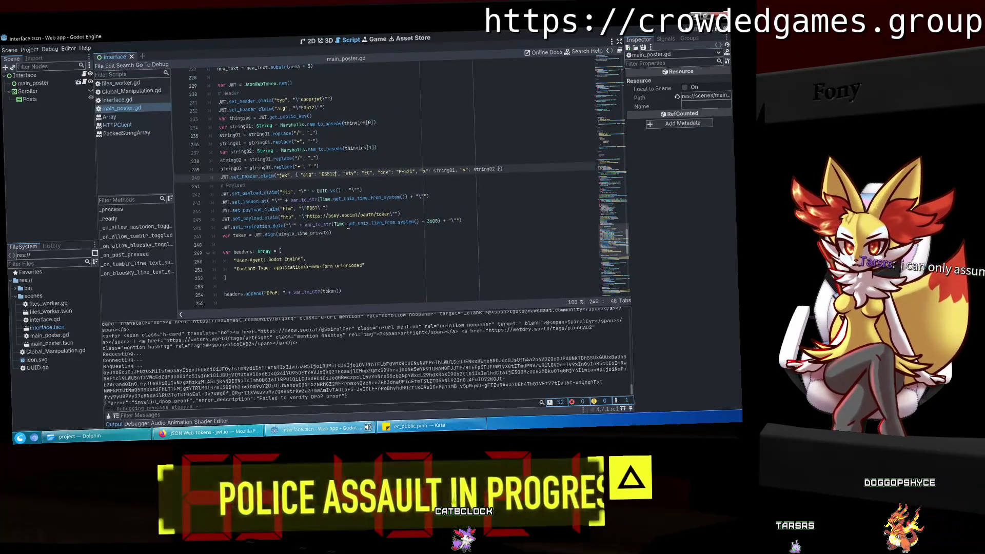
left_click(349, 232)
key("ctrl+s")
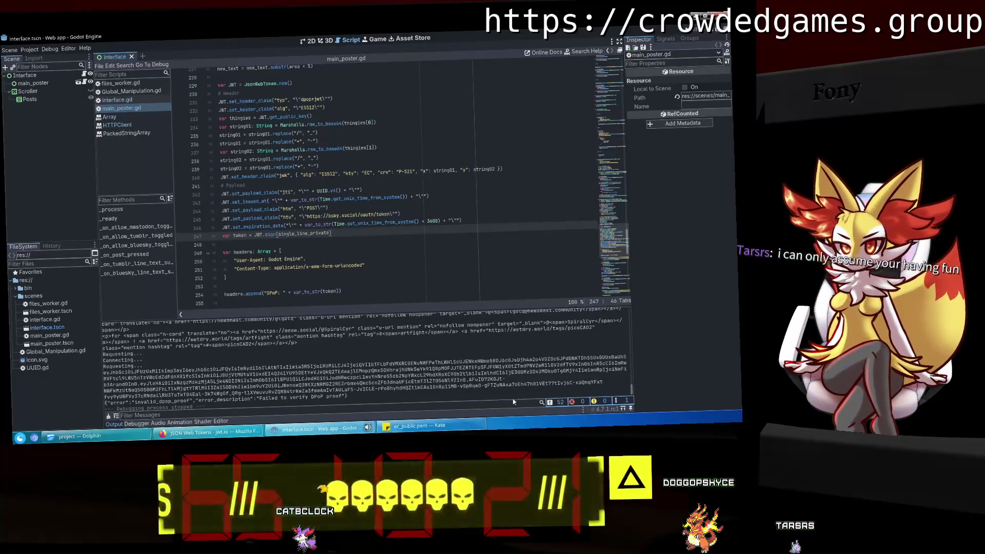
Review the raw_to_base64 call on line 232, then run the project.
left_click(307, 175)
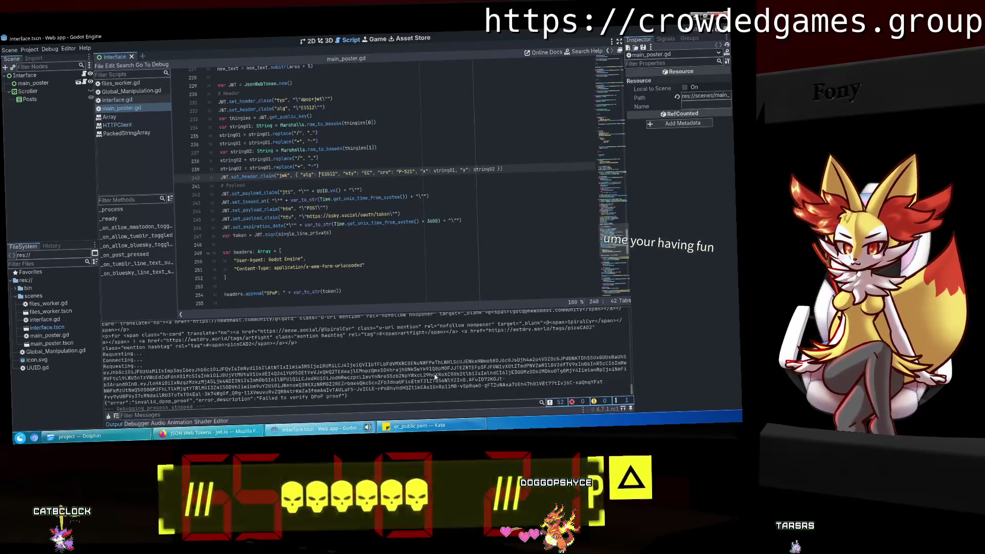
triple_click(308, 108)
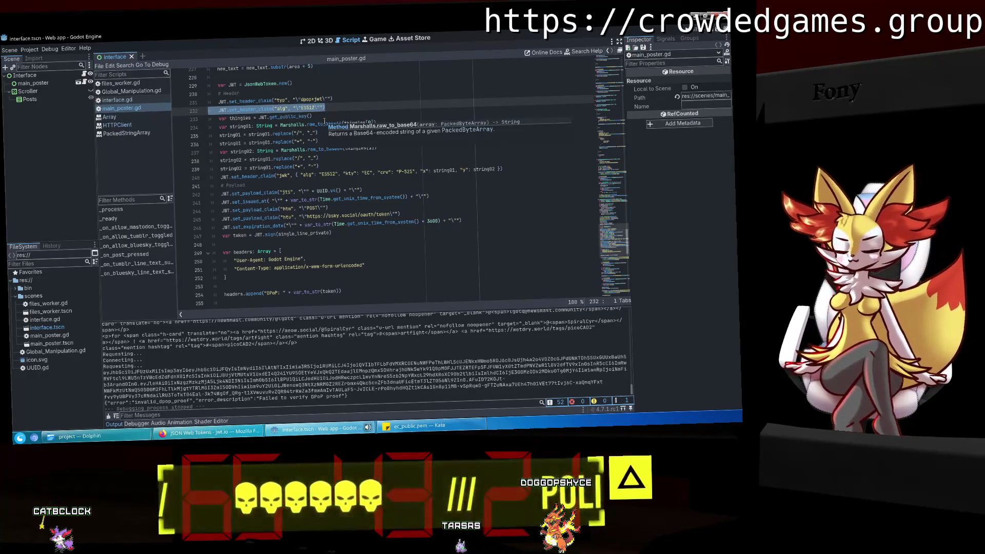
left_click(336, 175)
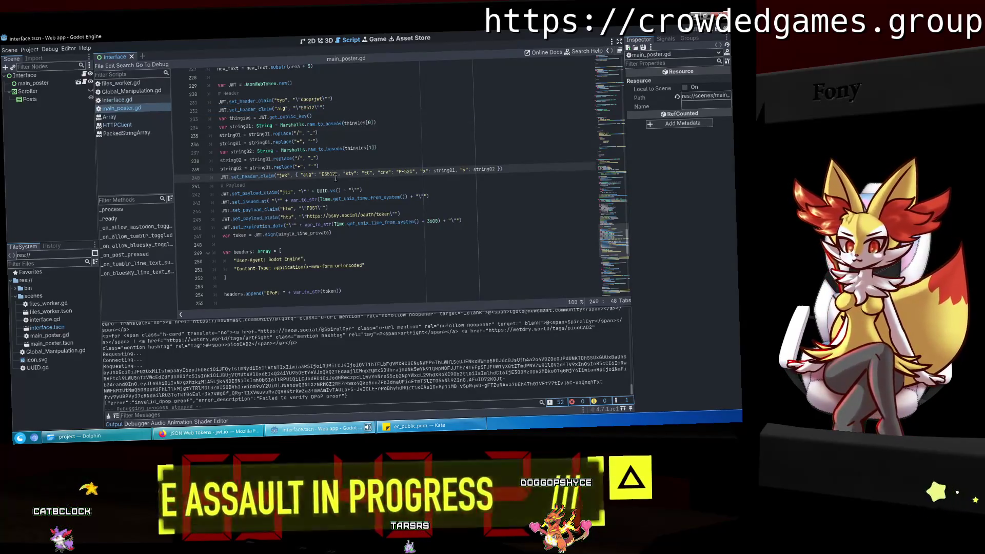
triple_click(318, 109)
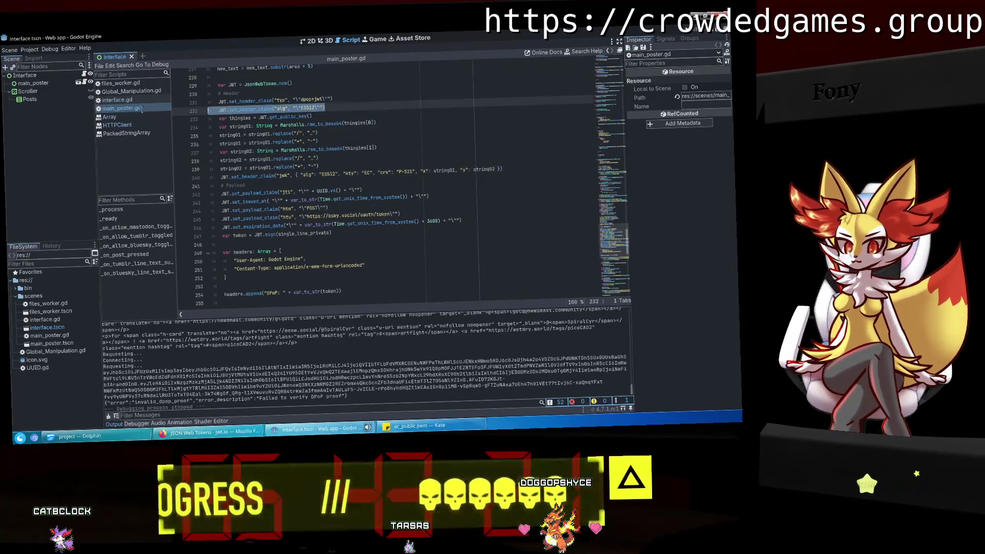
left_click(310, 124)
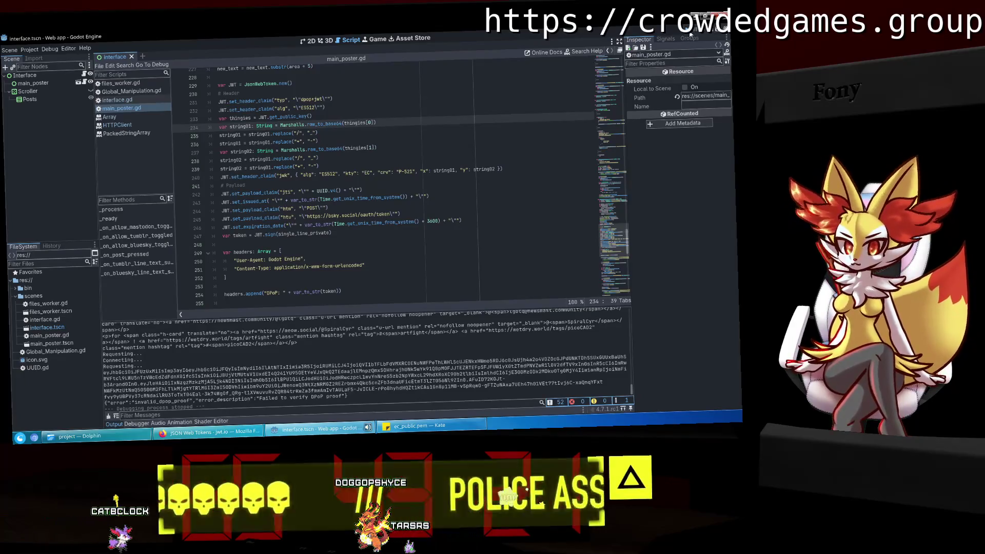
left_click(664, 48)
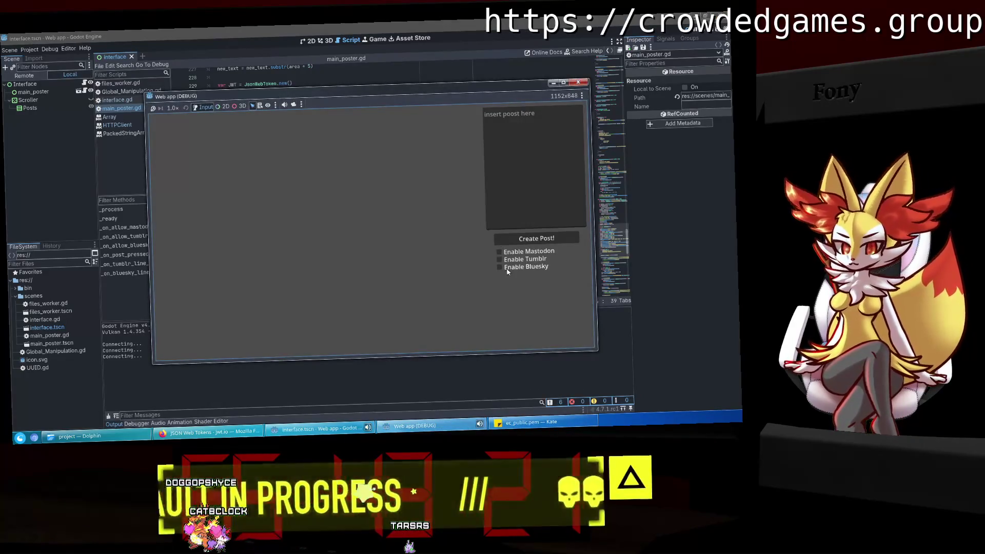
Enable Bluesky posting, authorize the app, and copy the redirect URL.
left_click(503, 270)
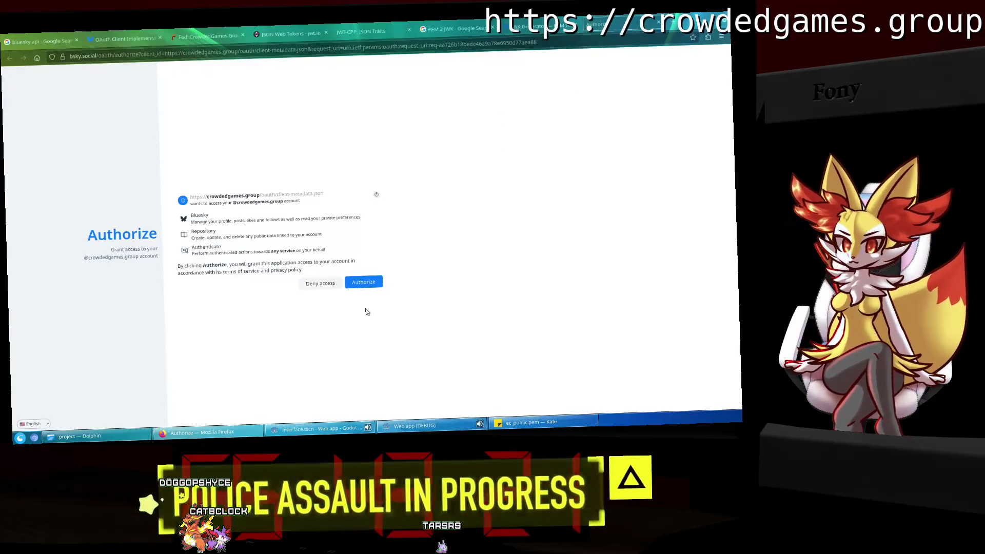
left_click(364, 282)
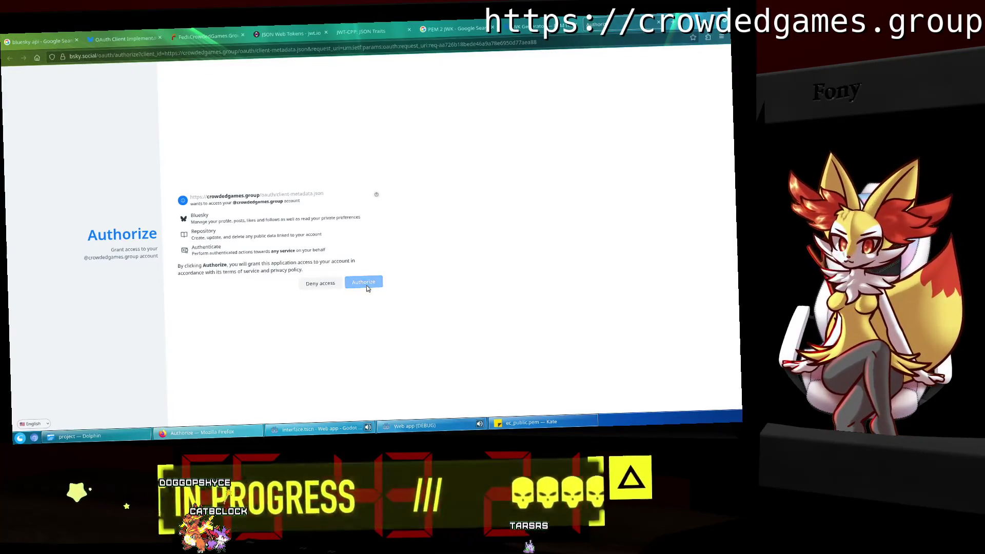
key("ctrl+l")
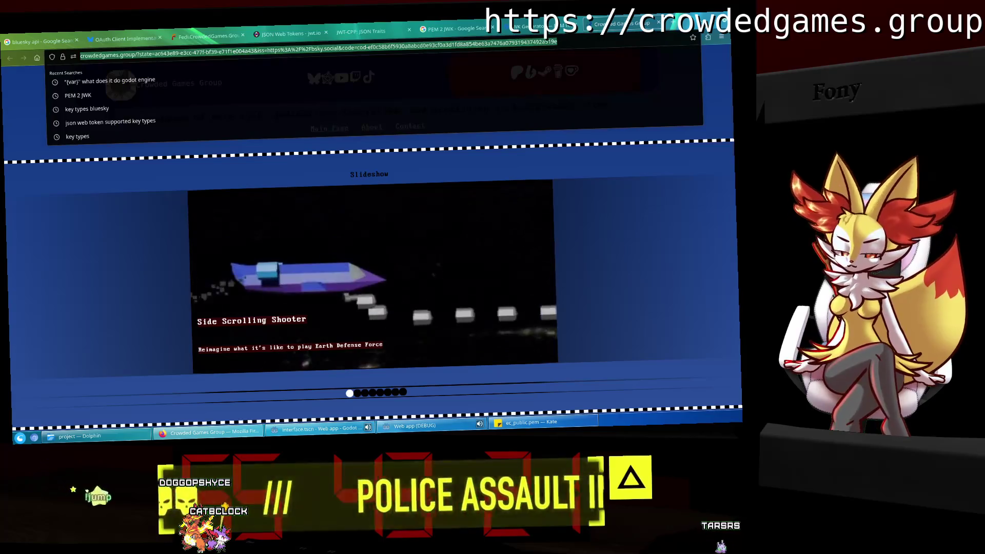
Paste the redirect URL into the web app's field, close it, and select the logged token.
left_click(291, 33)
left_click(318, 429)
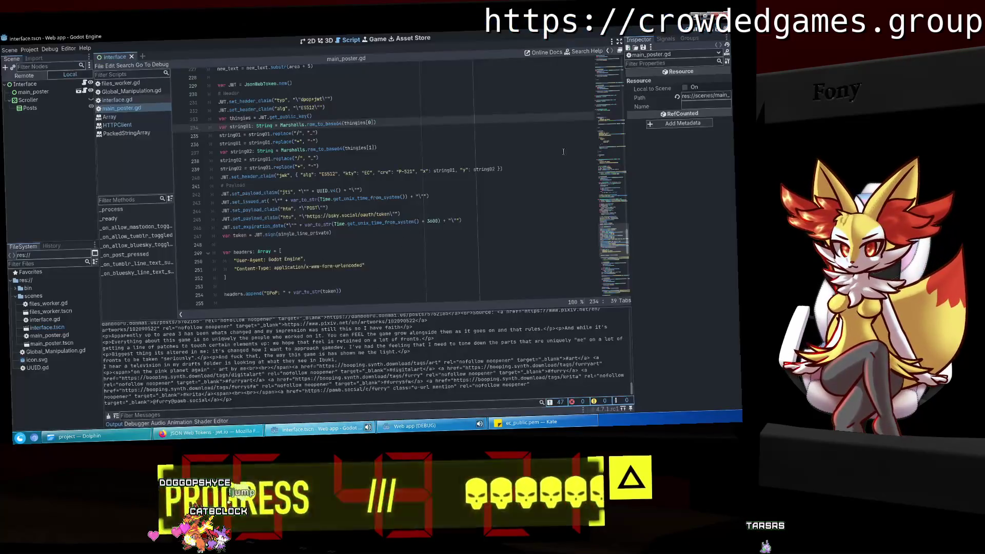
left_click(390, 435)
left_click(430, 239)
key("ctrl+v")
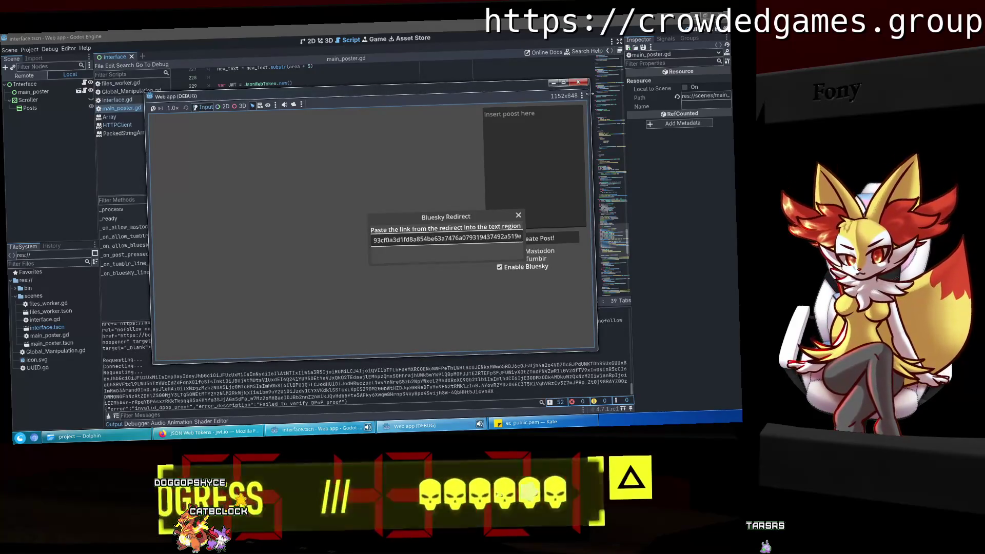
left_click(578, 83)
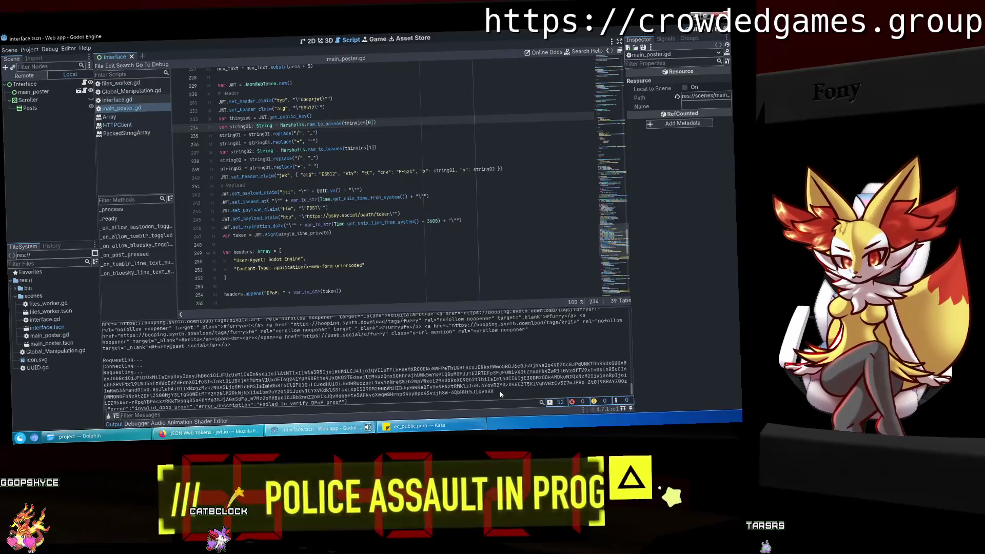
left_click_drag(494, 391, 125, 378)
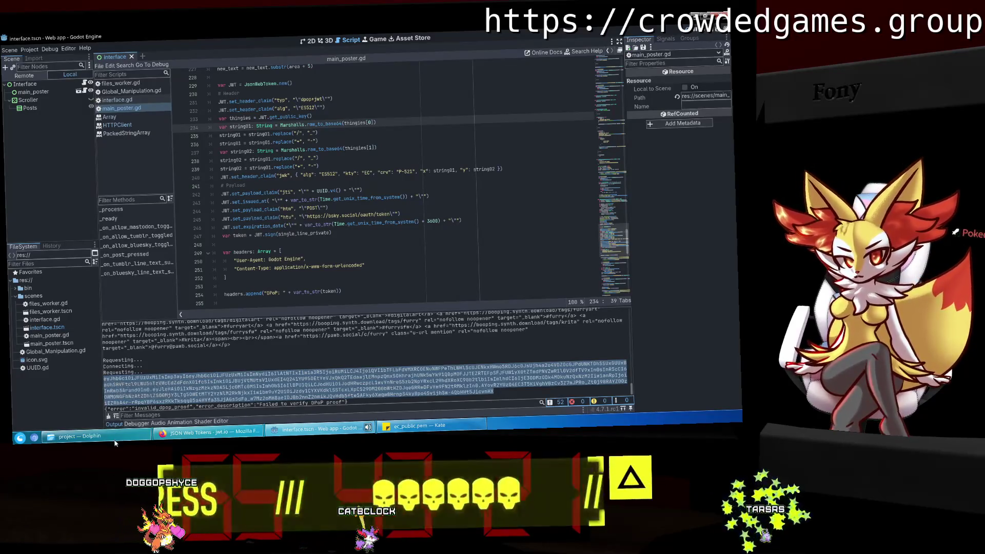
Paste the new ES512 token over the old one in jwt.io's encoded box.
left_click(82, 436)
left_click(218, 432)
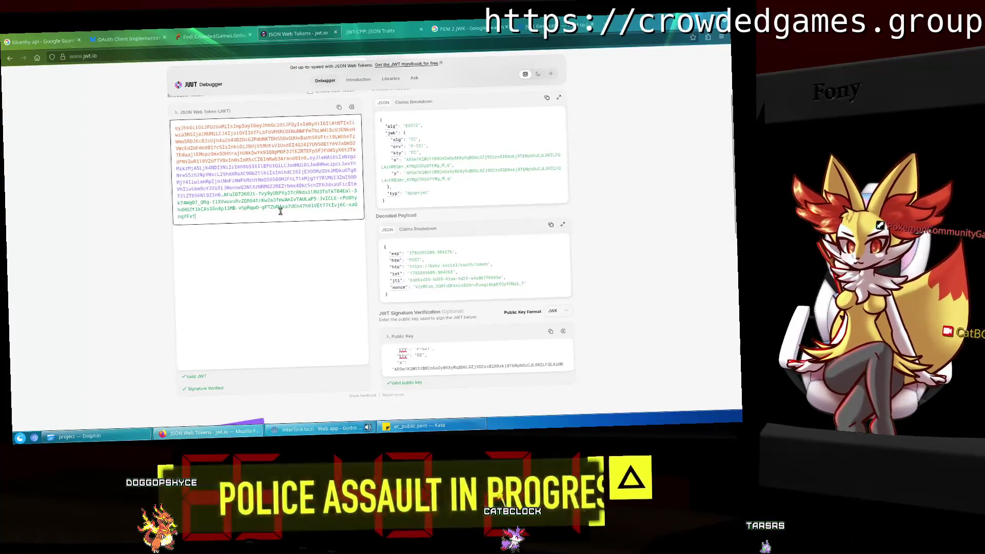
key("ctrl+a")
key("ctrl+v")
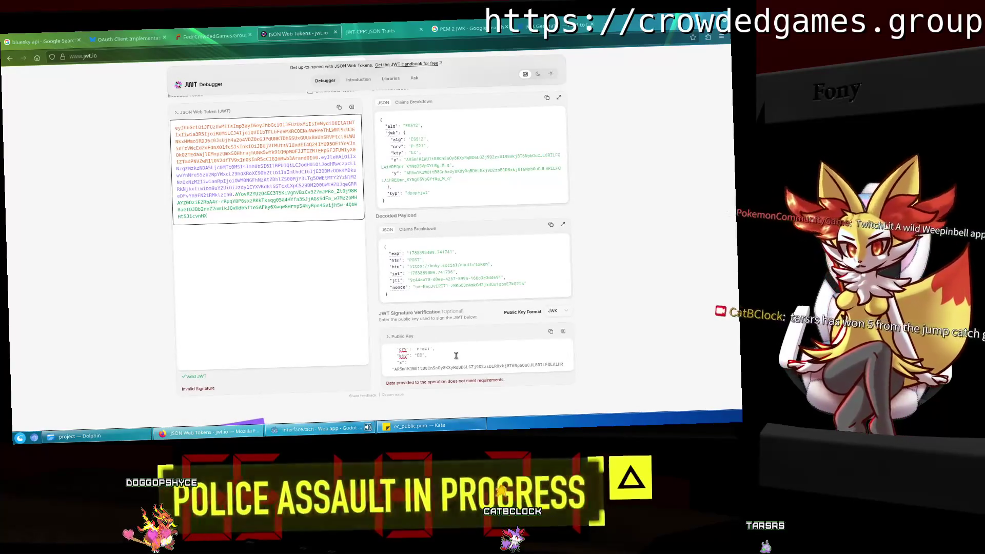
scroll(456, 356, "up", 2)
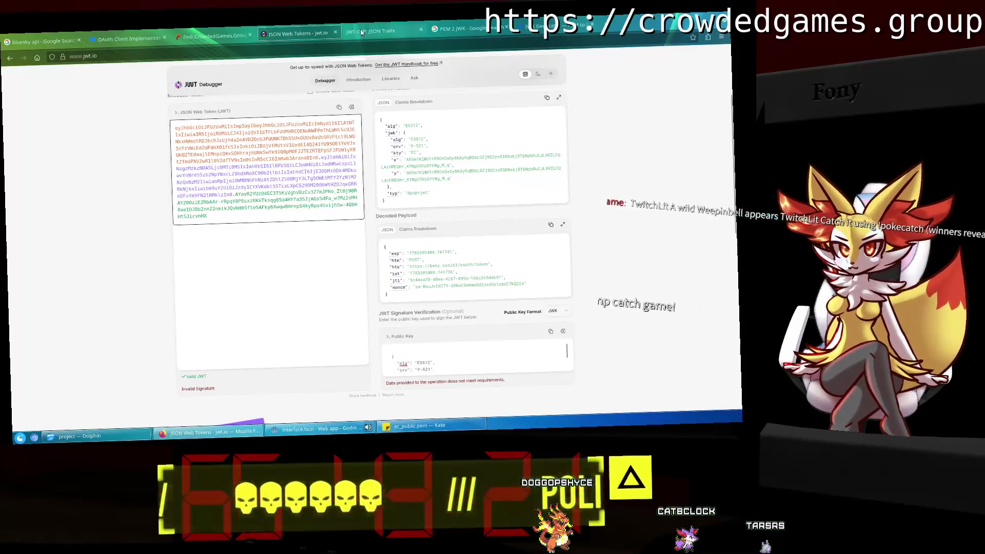
Compare jwt.io's public key JWK against the Authgear-generated JWK.
left_click(542, 22)
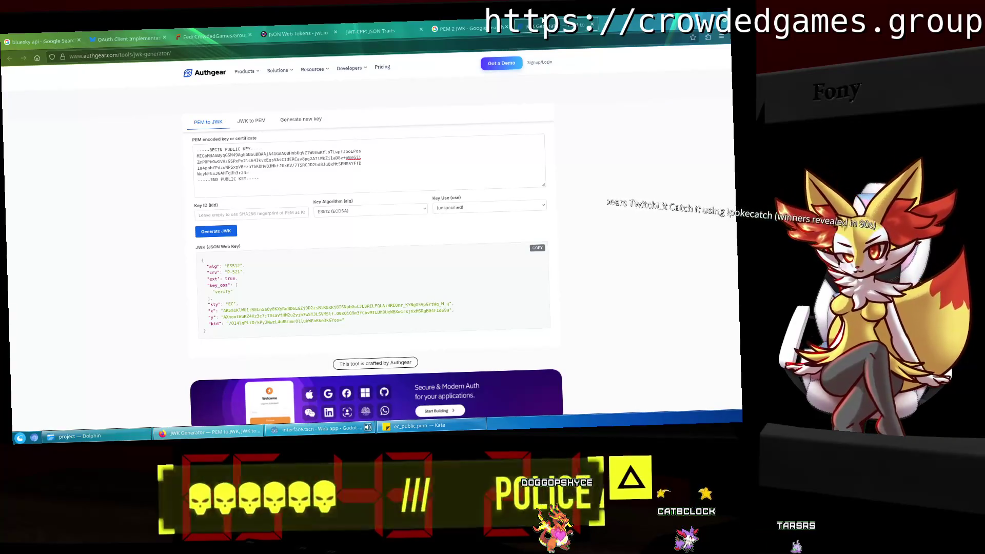
left_click(278, 31)
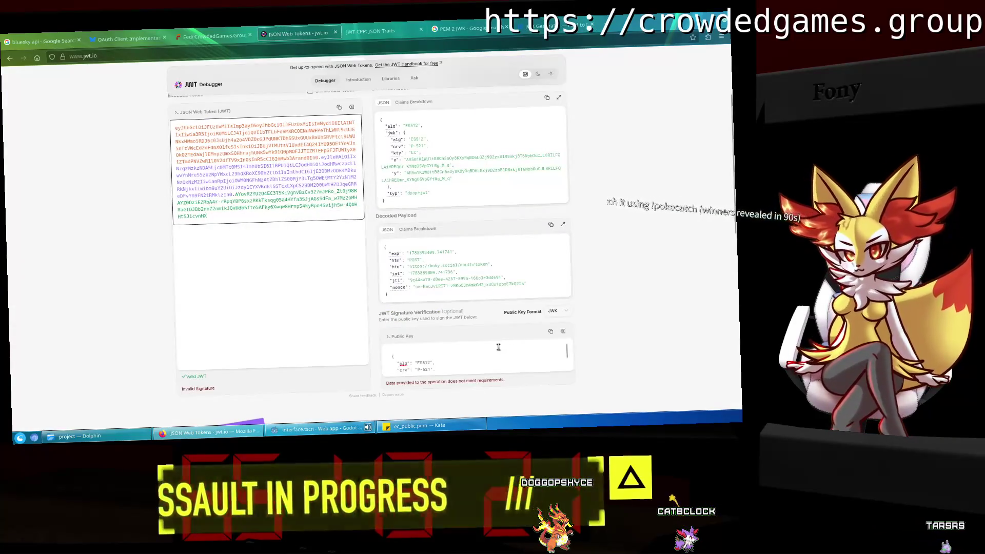
left_click(533, 24)
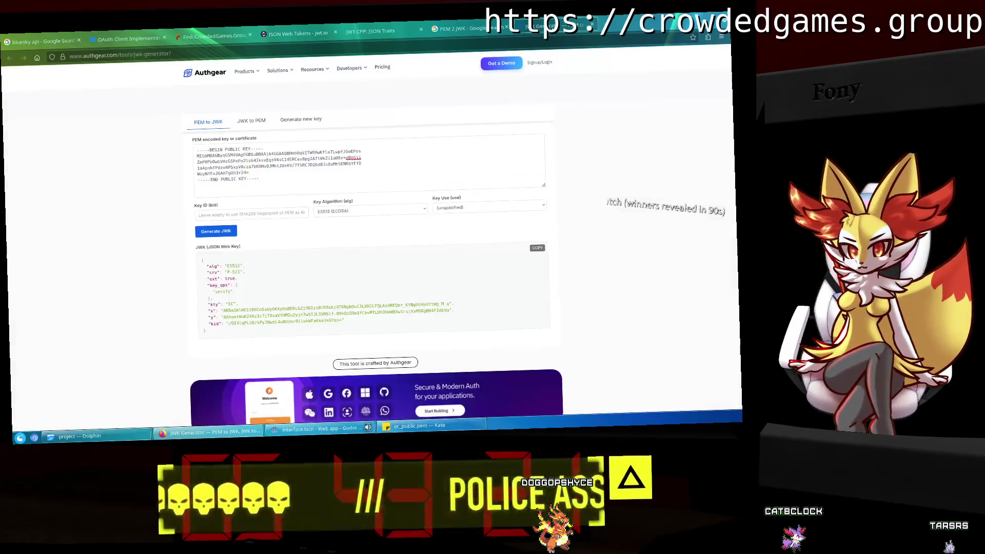
left_click(289, 29)
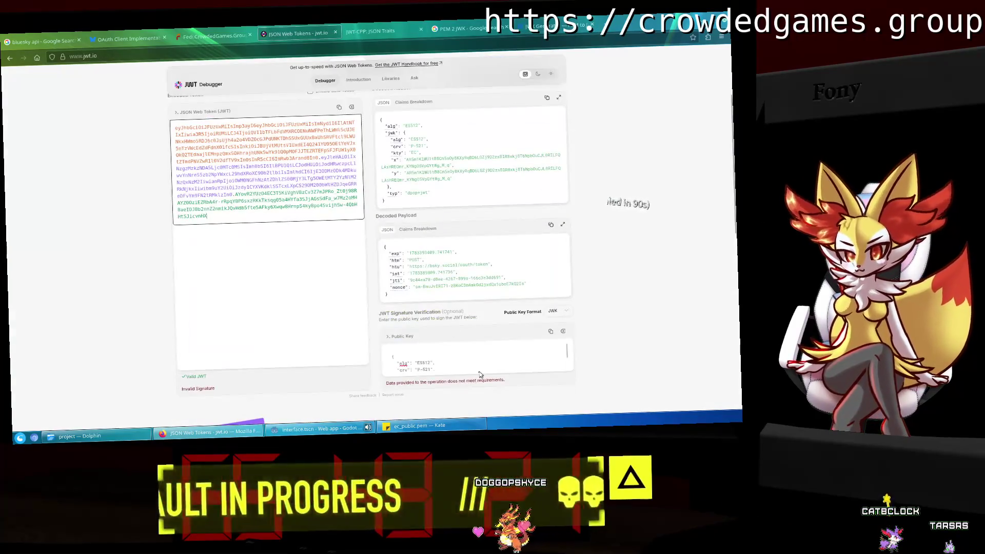
scroll(478, 371, "down", 2)
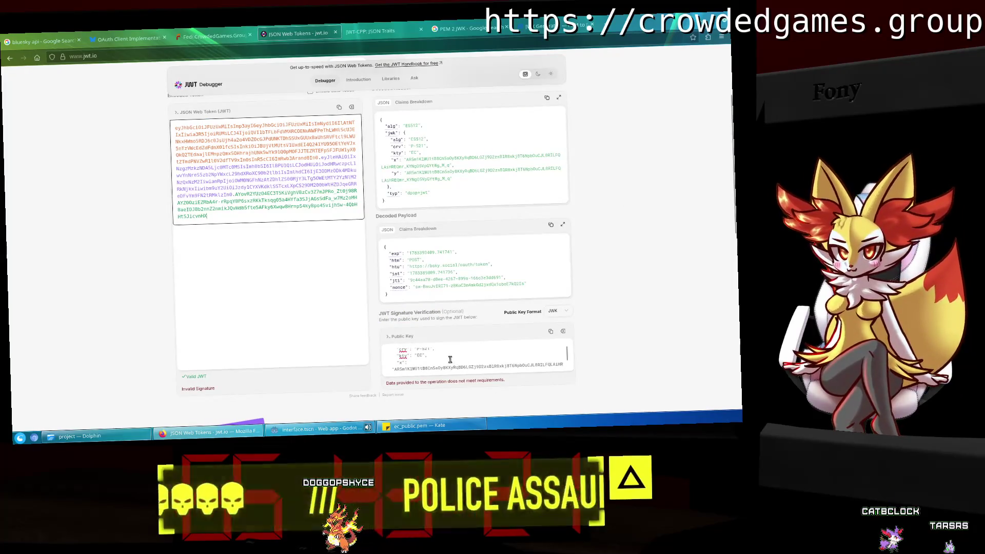
left_click(456, 361)
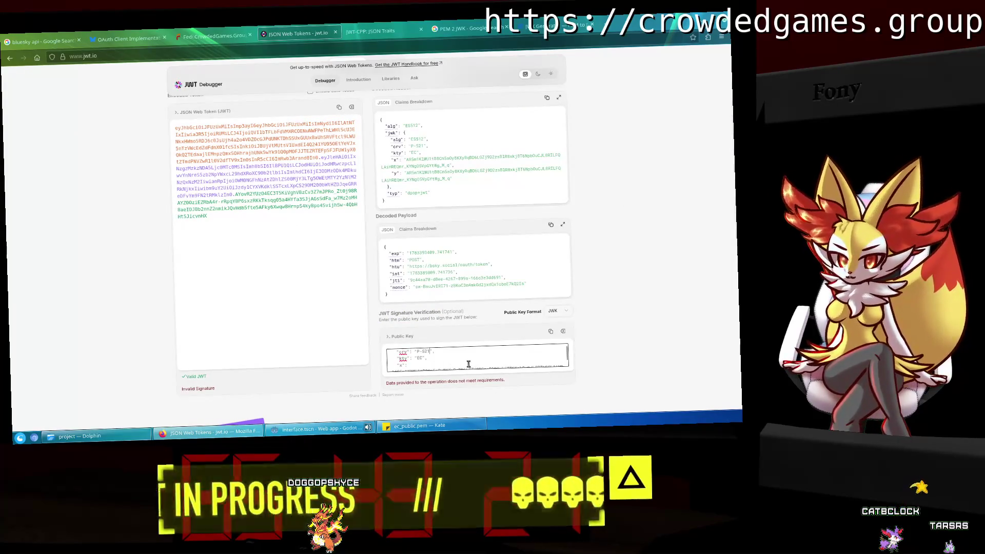
key("ctrl+Tab")
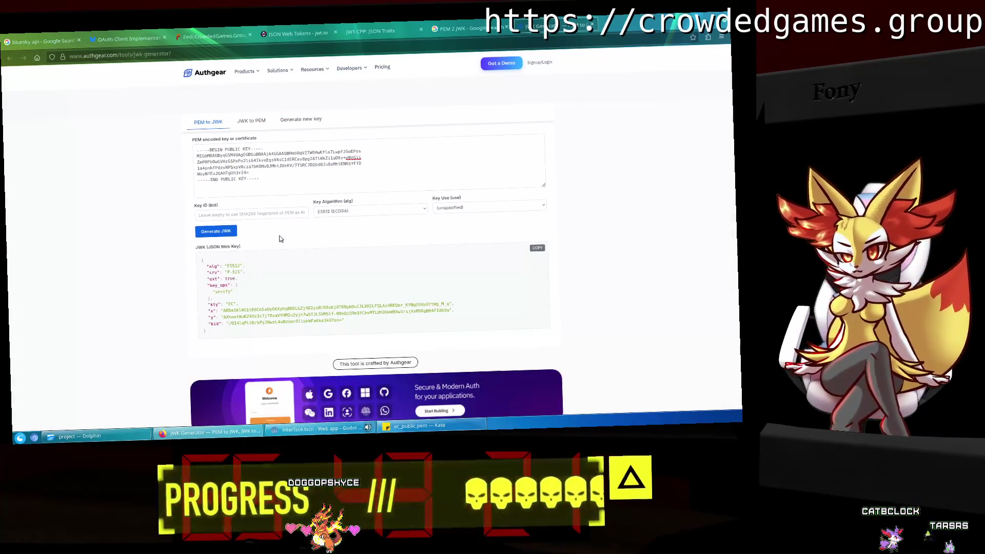
left_click(297, 33)
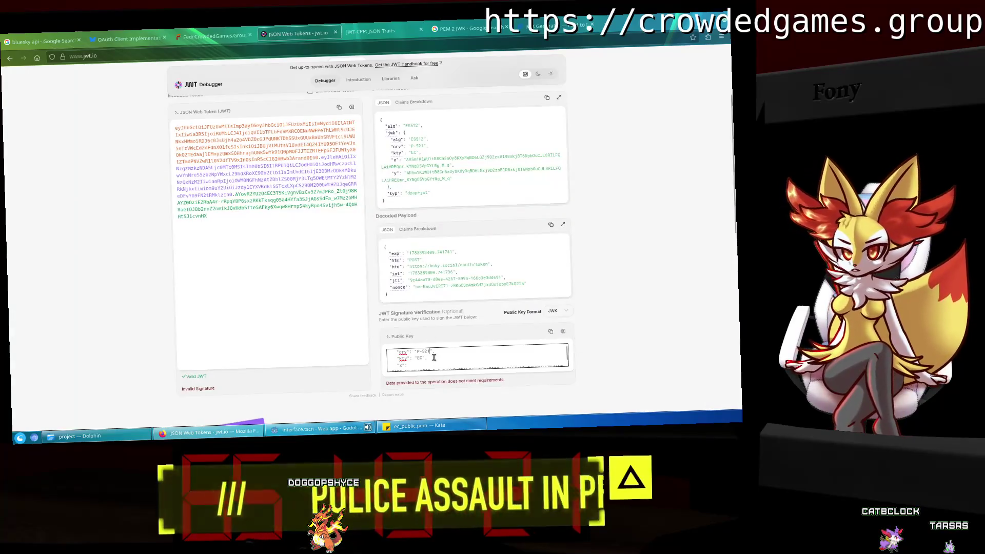
scroll(434, 358, "up", 1)
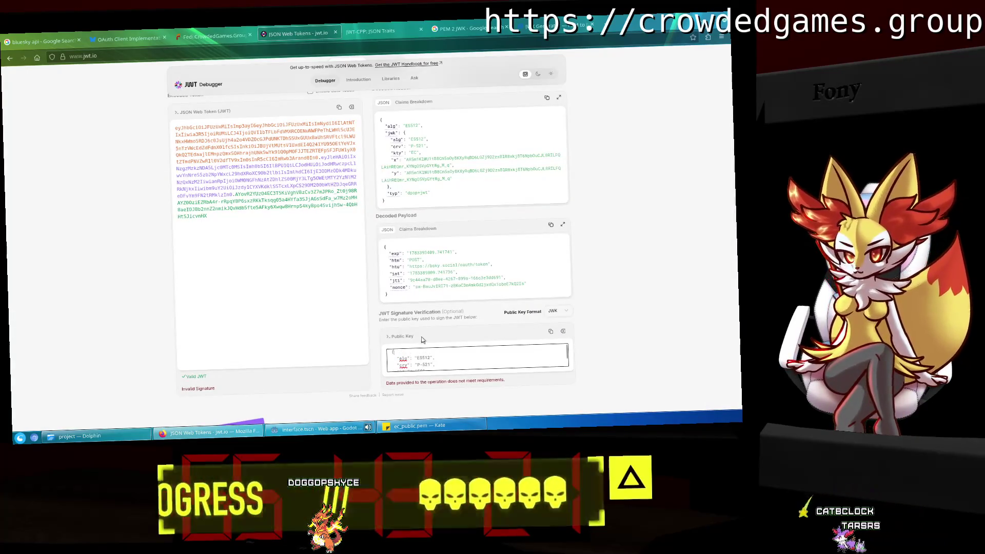
left_click(581, 18)
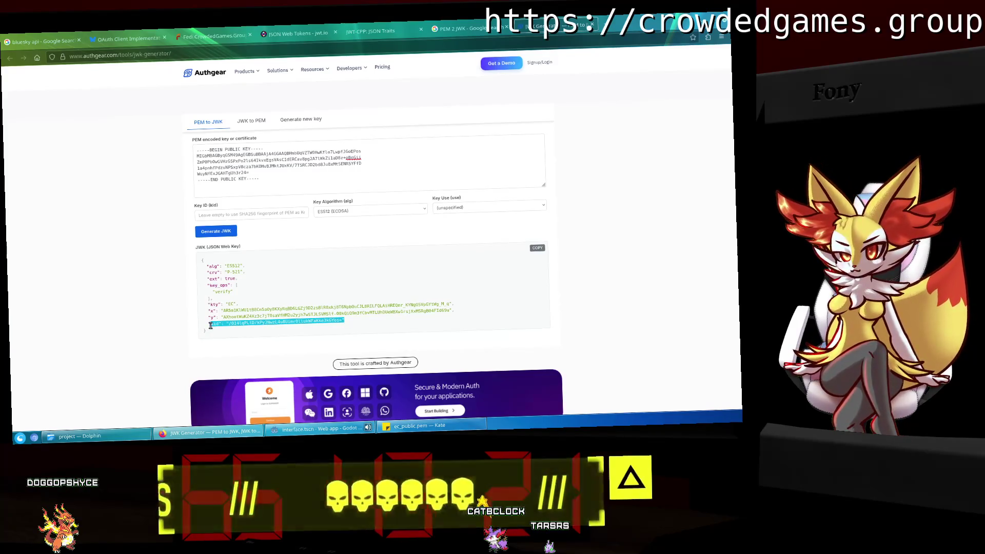
left_click(367, 28)
left_click(460, 23)
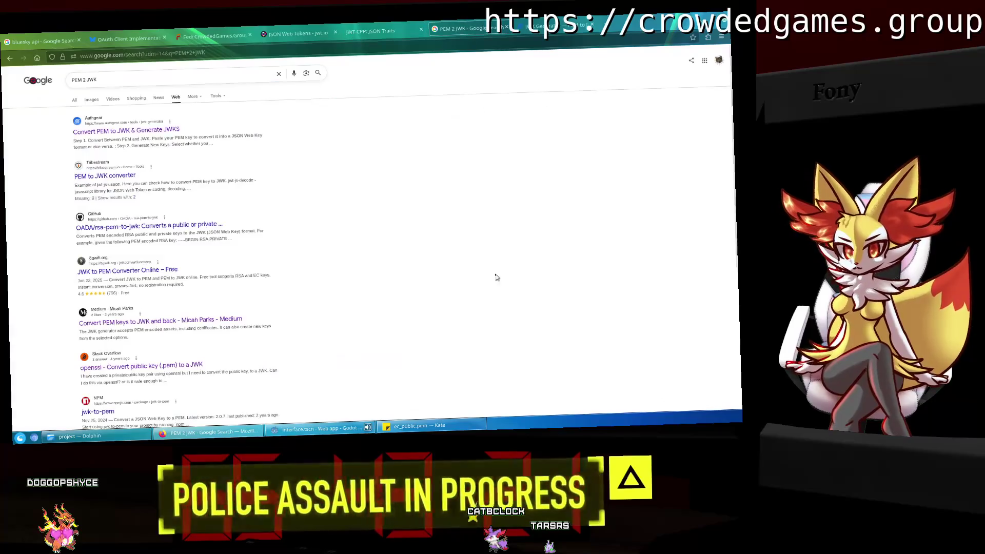
left_click(296, 28)
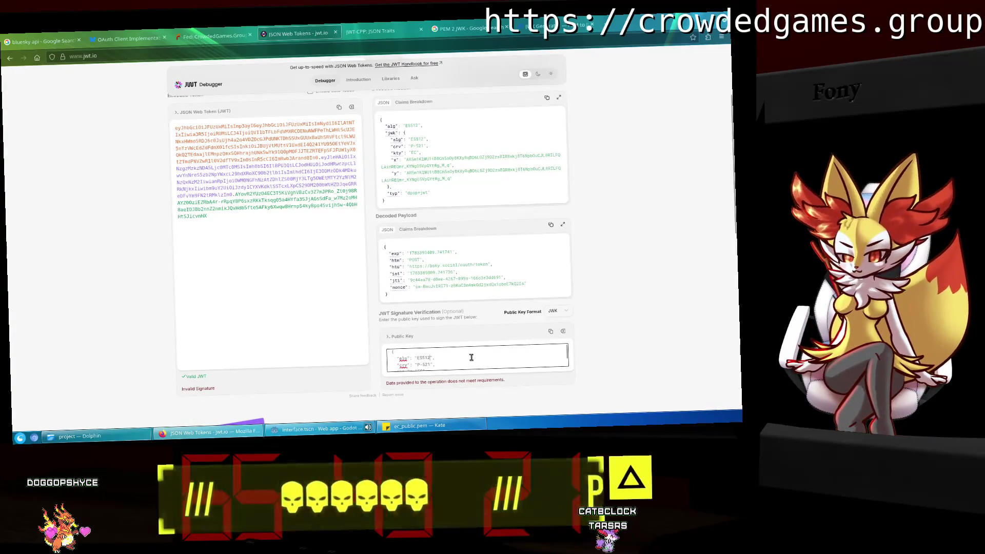
scroll(471, 357, "down", 2)
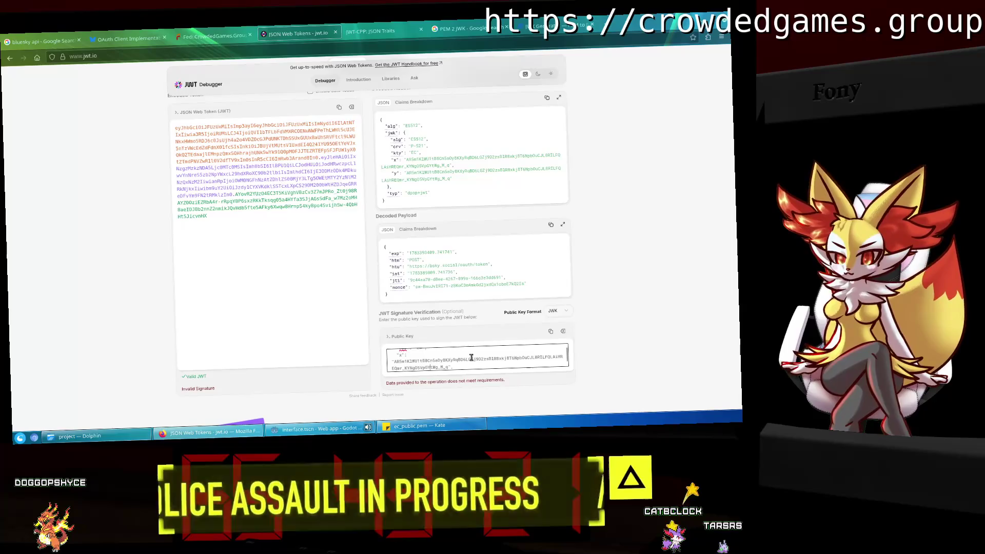
scroll(471, 357, "down", 1)
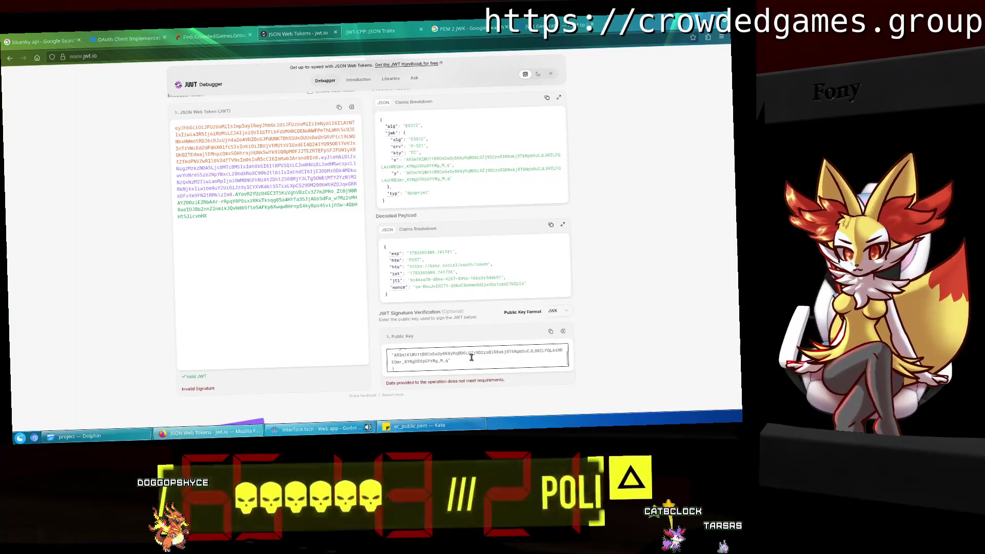
Append the kid line copied from Authgear to the public key JWK and close the object.
type(",")
key("Return")
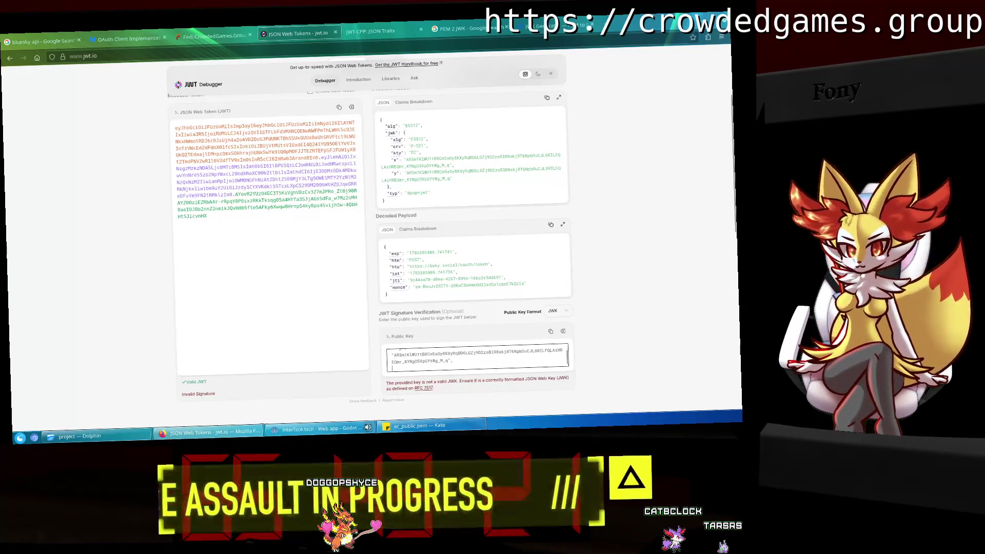
key("ctrl+Tab")
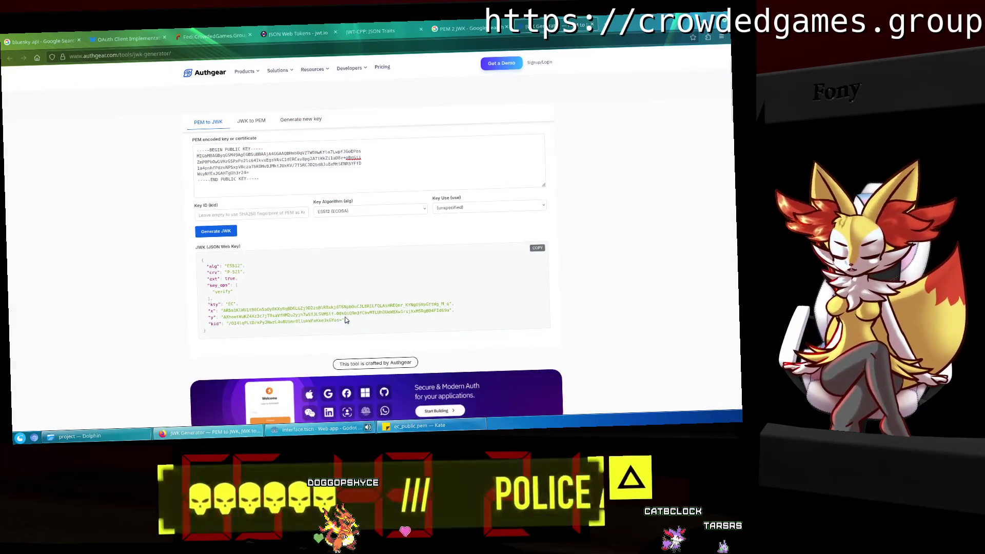
key("ctrl+Tab")
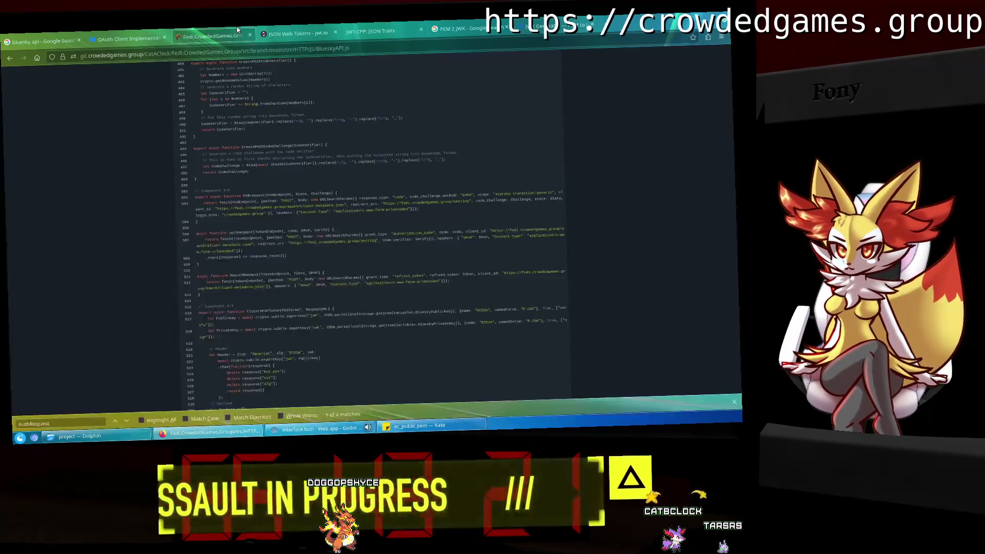
key("ctrl+v")
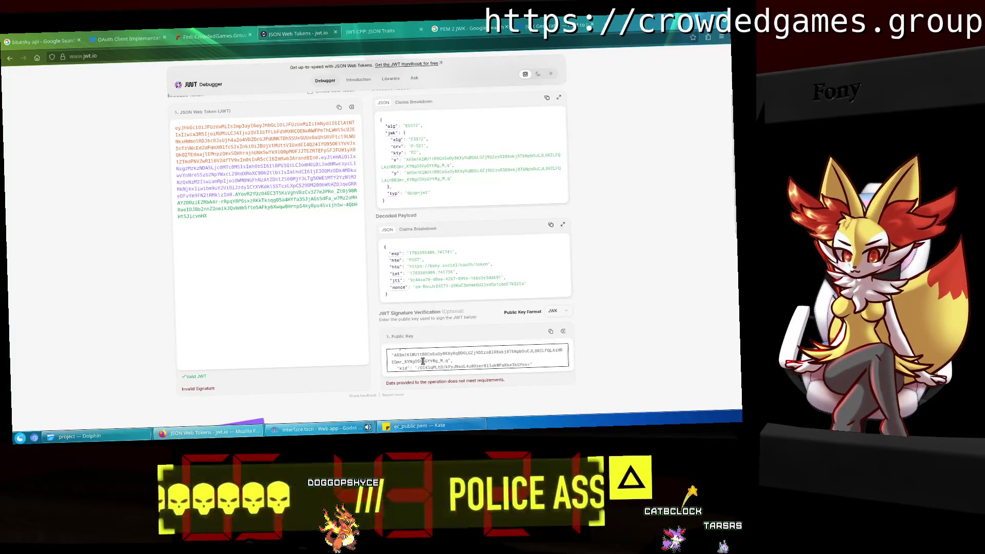
key("Return")
type("}")
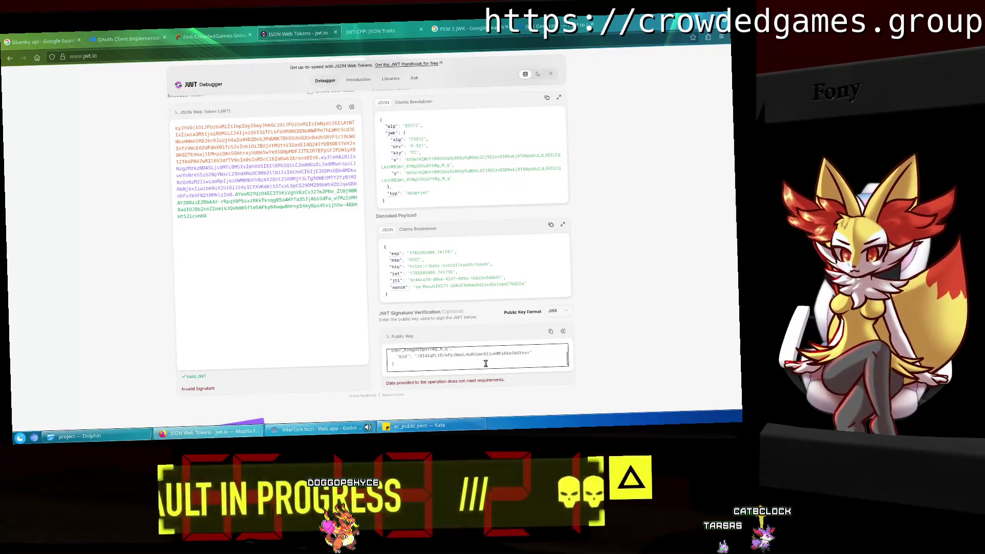
key("Up")
key("End")
type(",")
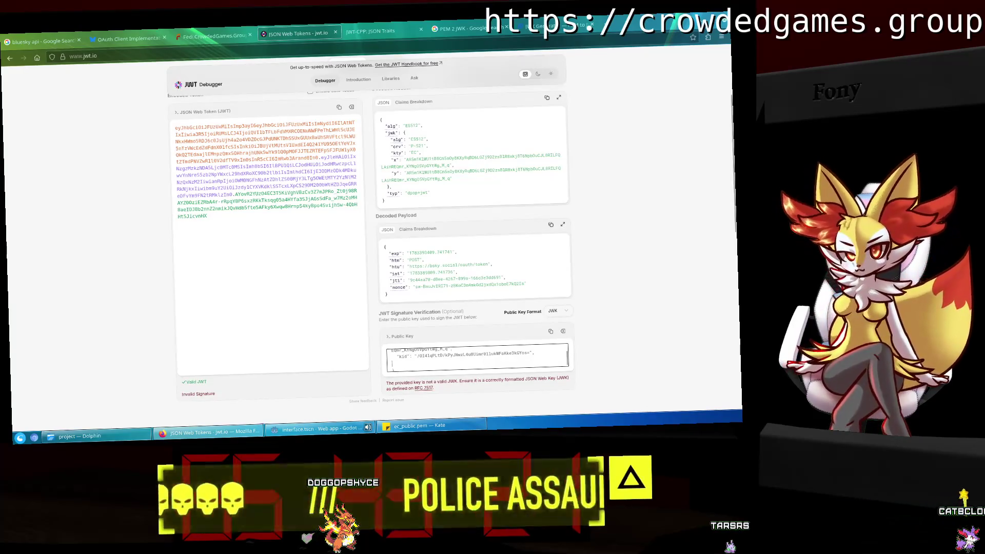
Paste the Authgear-generated JWK into jwt.io's Public Key box.
left_click(563, 331)
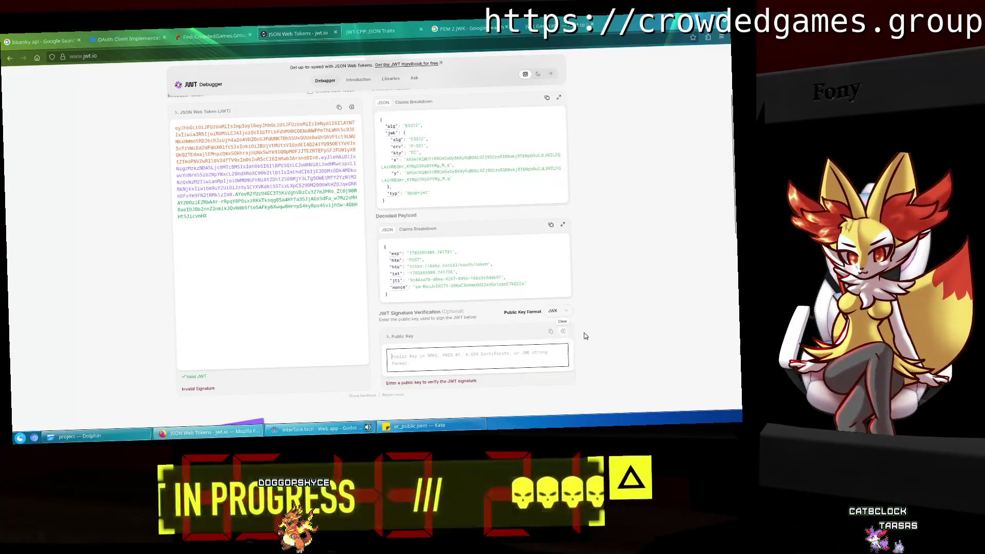
left_click(536, 25)
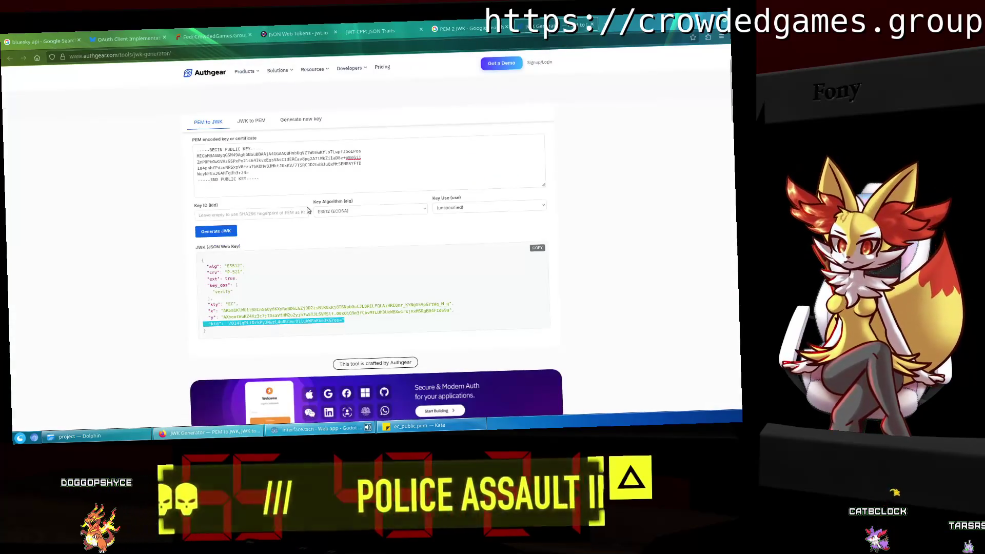
left_click(538, 249)
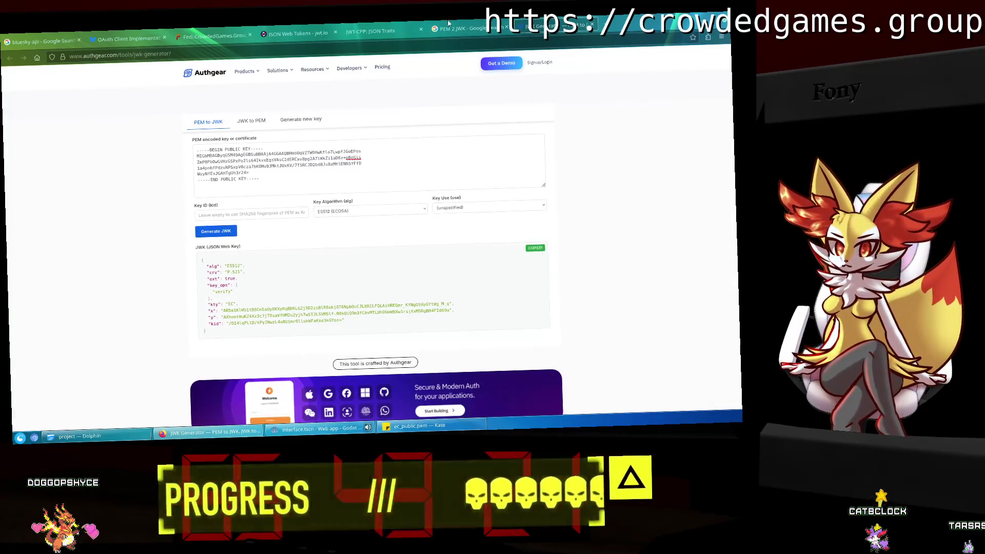
left_click(369, 31)
left_click(298, 33)
key("ctrl+v")
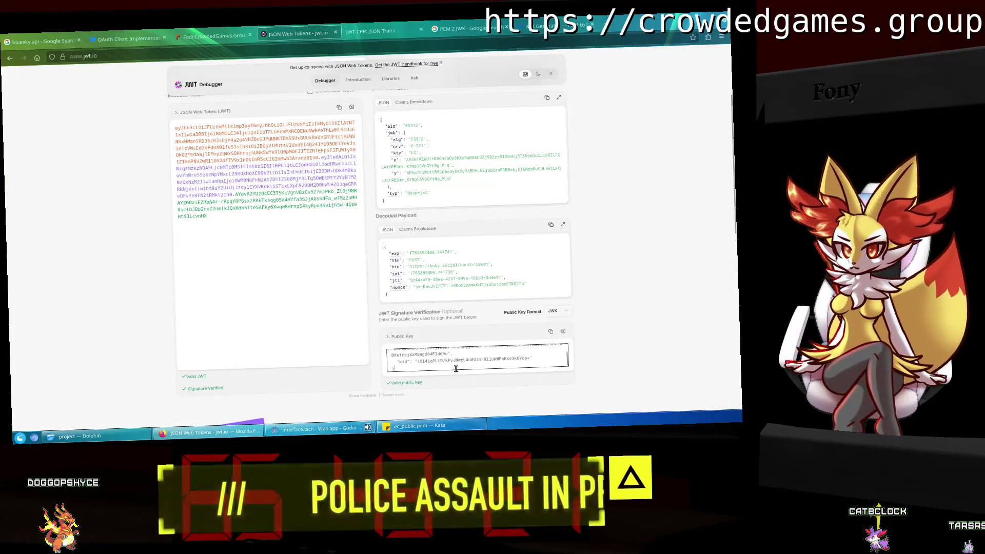
scroll(546, 355, "up", 2)
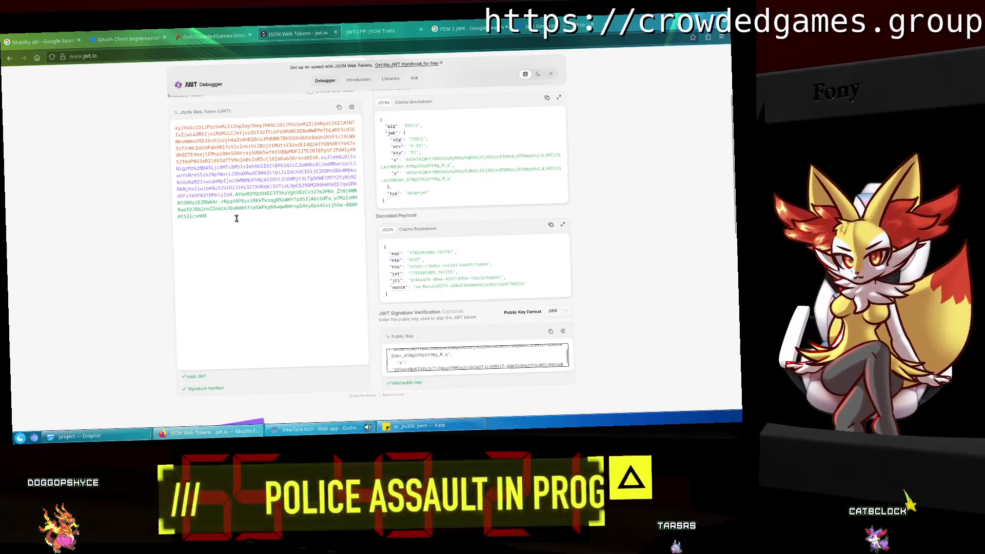
Replace the encoded token with the newly copied one.
left_click(137, 127)
left_click_drag(212, 216, 149, 107)
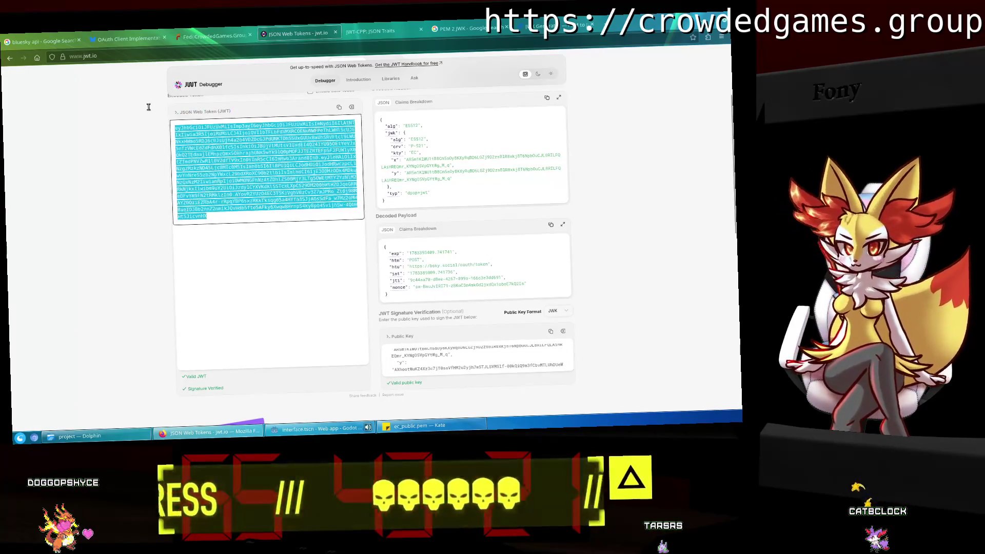
left_click(310, 242)
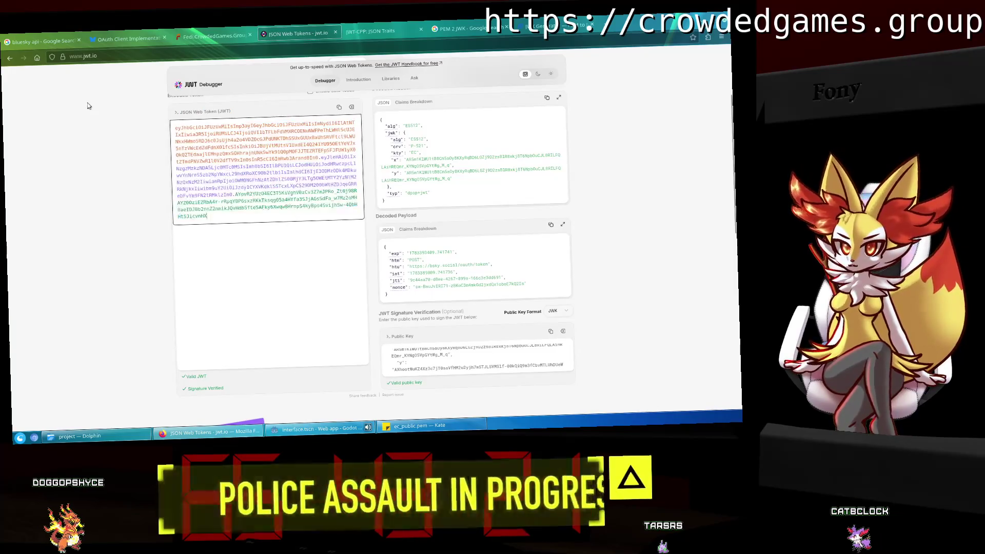
left_click_drag(249, 218, 166, 117)
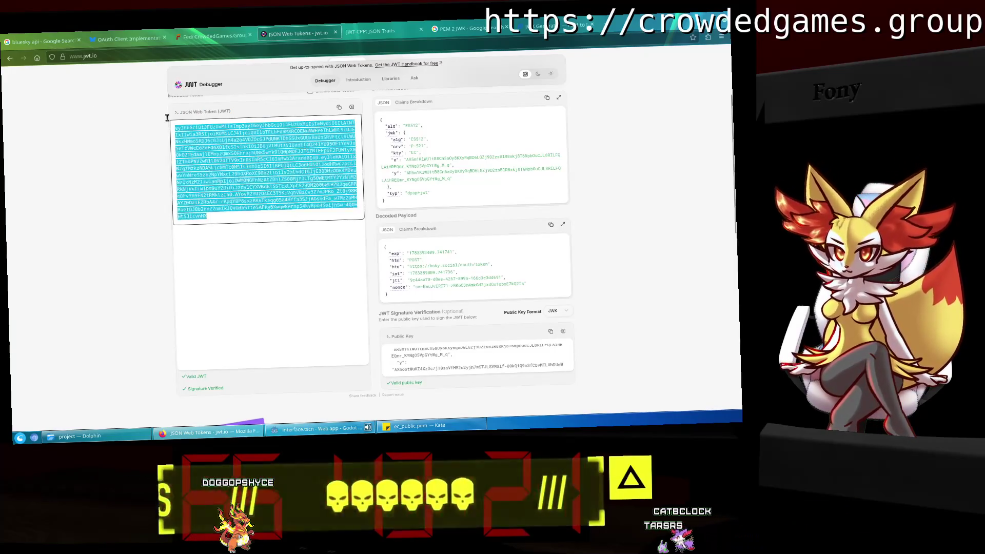
key("ctrl+v")
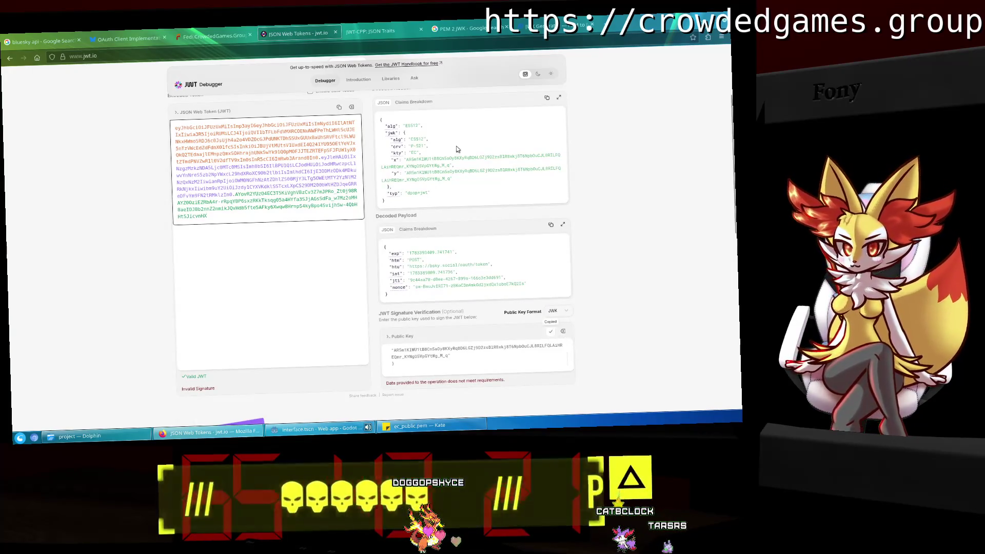
Move the Authgear JWK Generator tab into its own window.
left_click(378, 26)
left_click(544, 26)
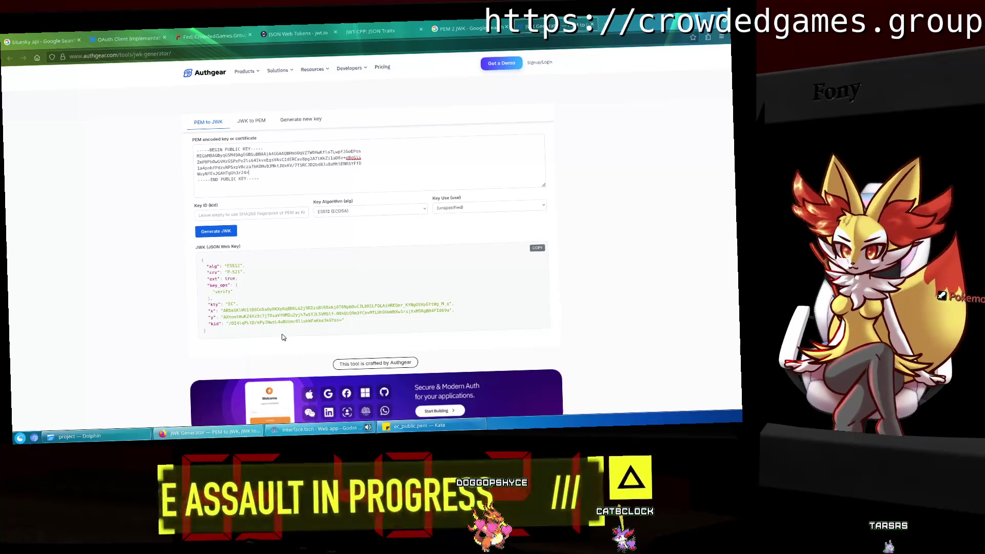
mouse_move(544, 25)
left_mouse_down()
mouse_move(379, 188)
mouse_move(208, 141)
mouse_move(524, 93)
mouse_move(3, 143)
left_mouse_up()
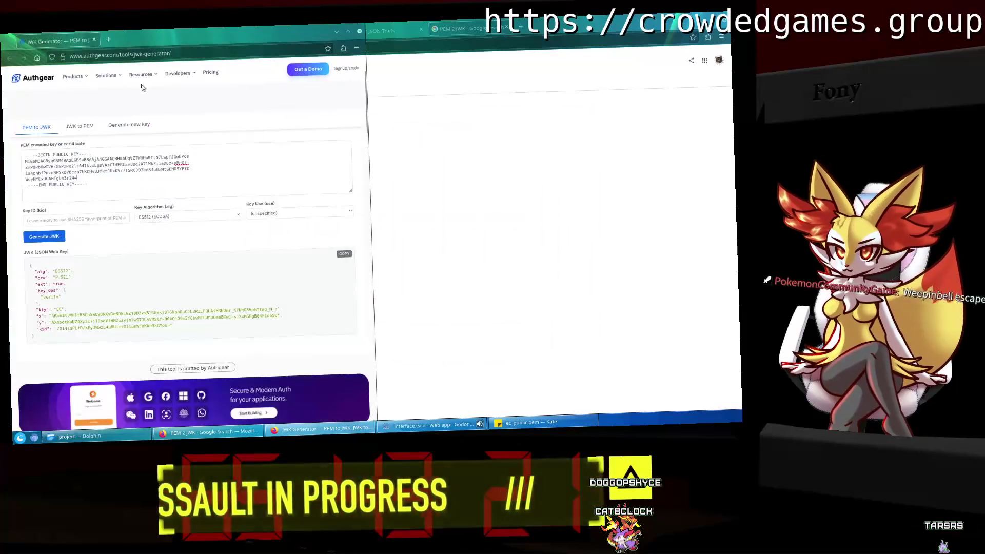
Open a second window on the right half and load authgear.com/tools/jwk-generator.
left_click(90, 40)
mouse_move(90, 39)
left_mouse_down()
mouse_move(561, 153)
mouse_move(639, 117)
mouse_move(775, 111)
mouse_move(680, 107)
mouse_move(725, 108)
mouse_move(739, 215)
left_mouse_up()
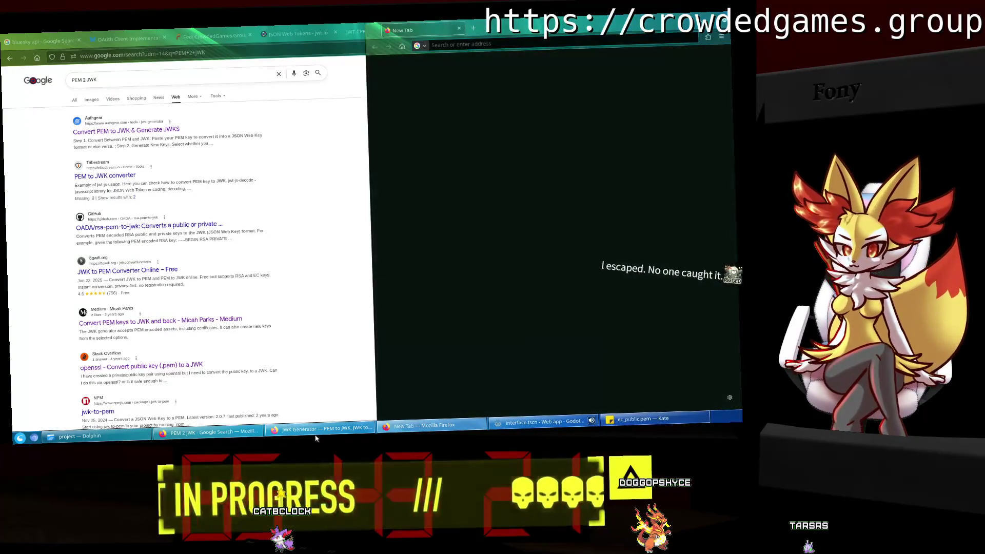
left_click(458, 46)
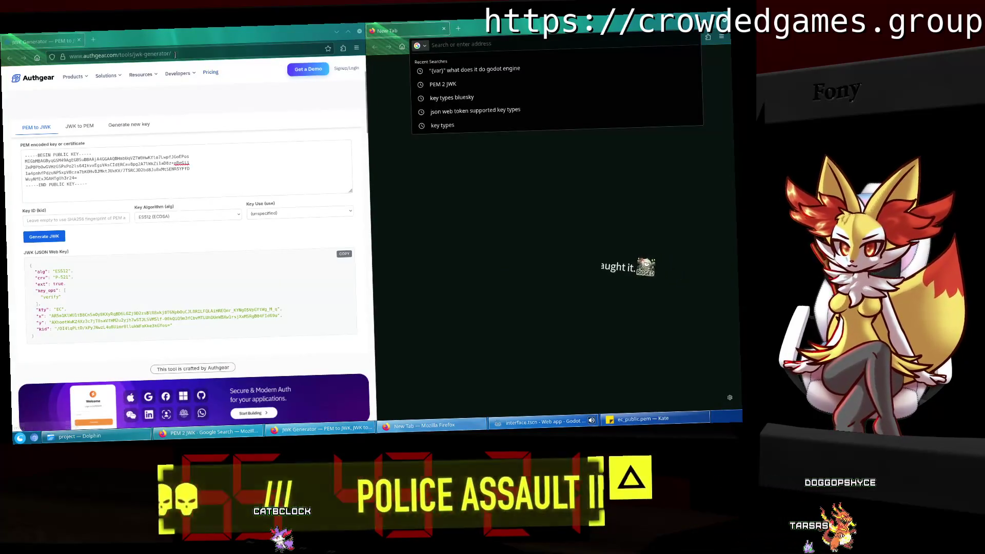
type("authgear")
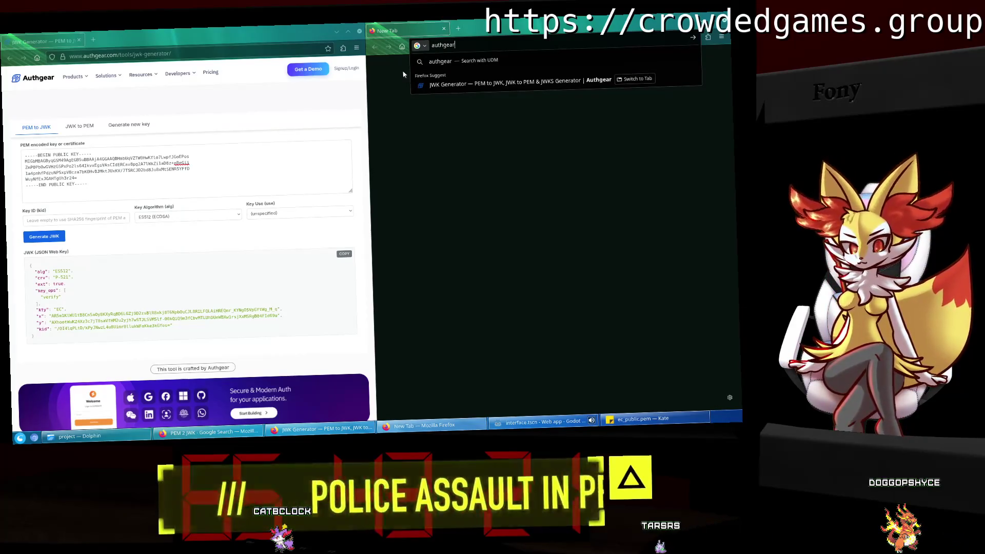
type(".com/tools/")
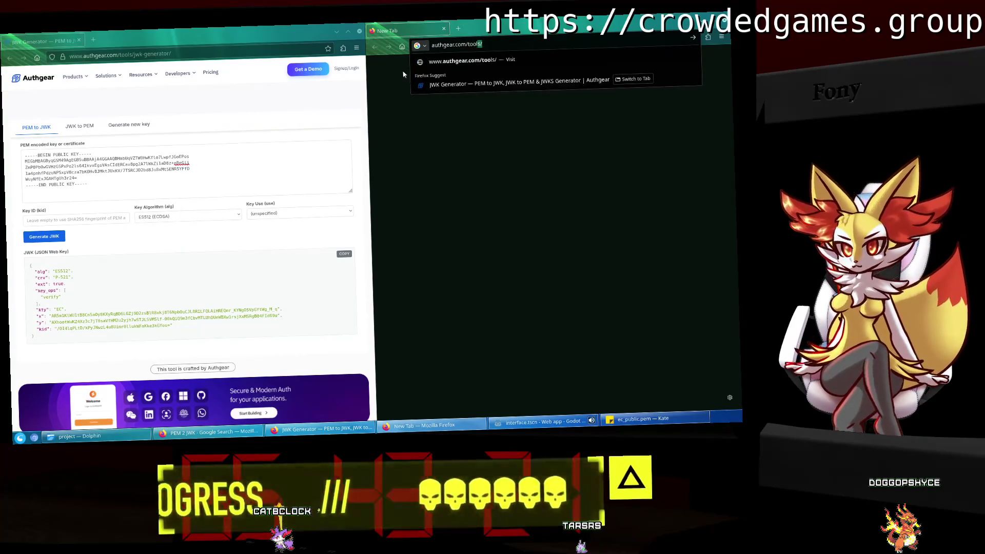
type("jwk")
key("Return")
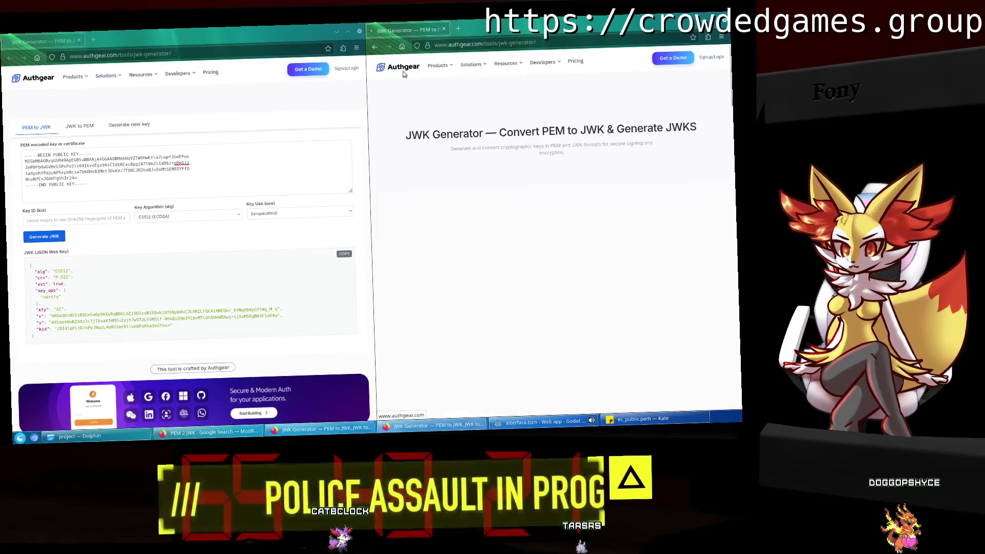
Paste the token's ES512, P-521 JWK JSON into the second page's key input.
left_click(461, 211)
key("ctrl+v")
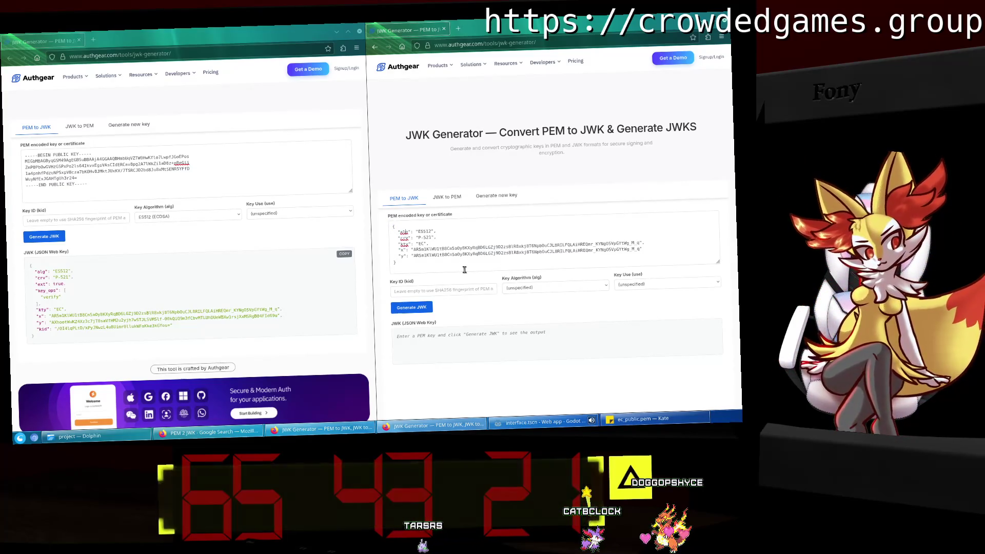
type("a")
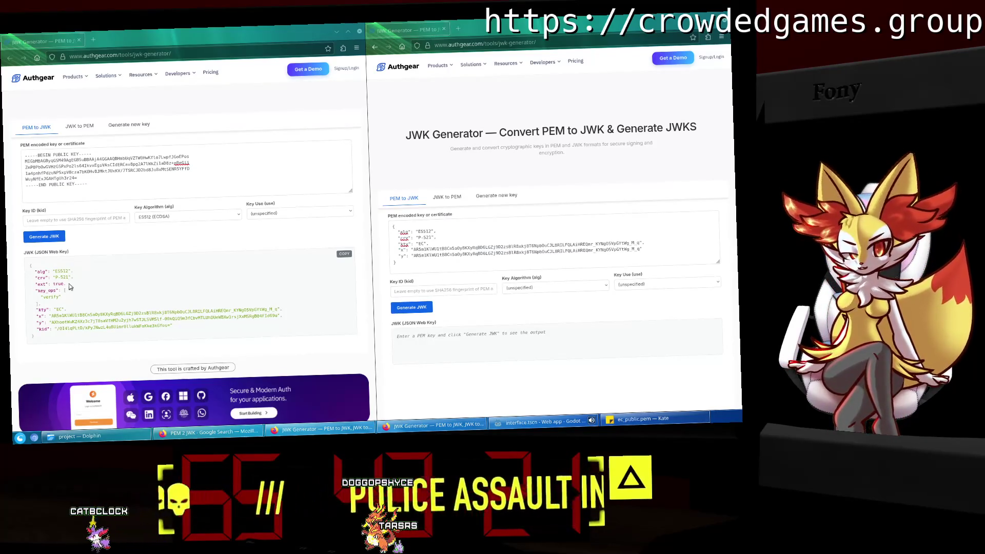
Check the generated JWK's "ext": true entry and adjust the pasted JSON's kty line layout.
left_click_drag(67, 284, 35, 283)
right_click(35, 283)
left_click(44, 290)
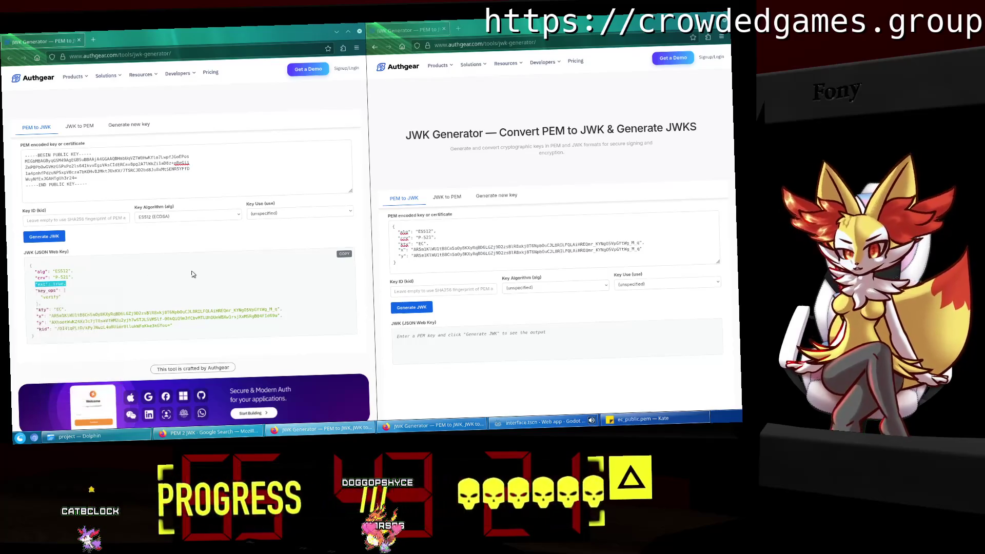
left_click(438, 243)
key("Return")
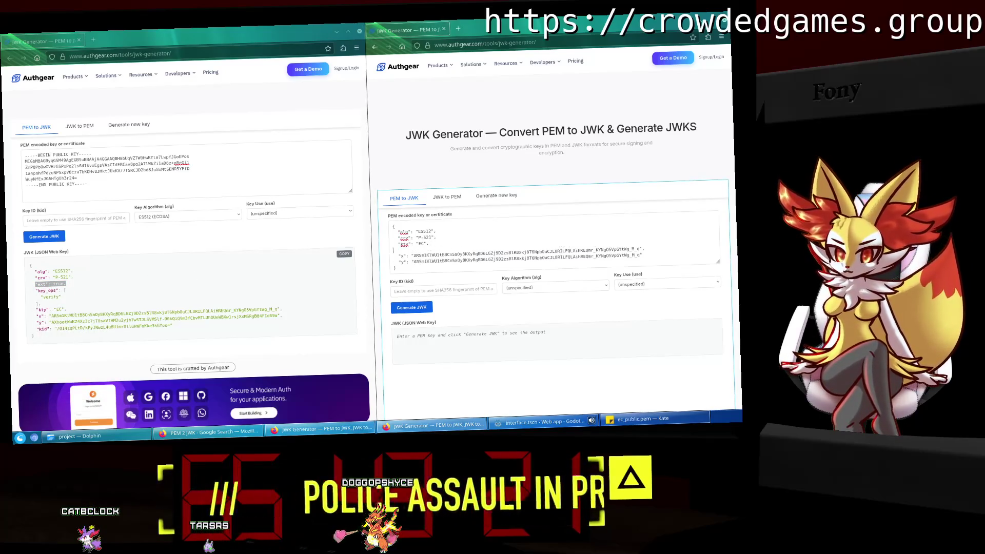
key("BackSpace")
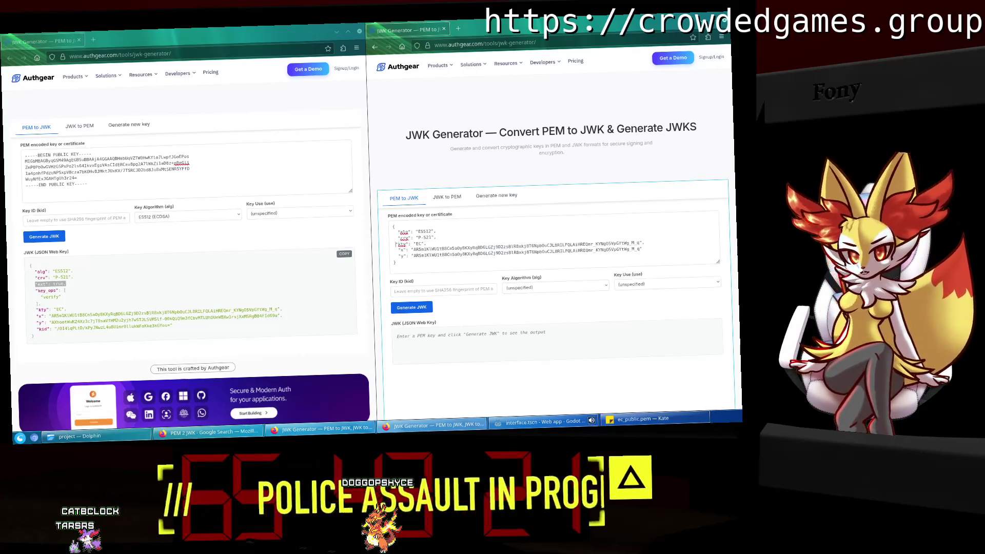
key("BackSpace")
key("Return")
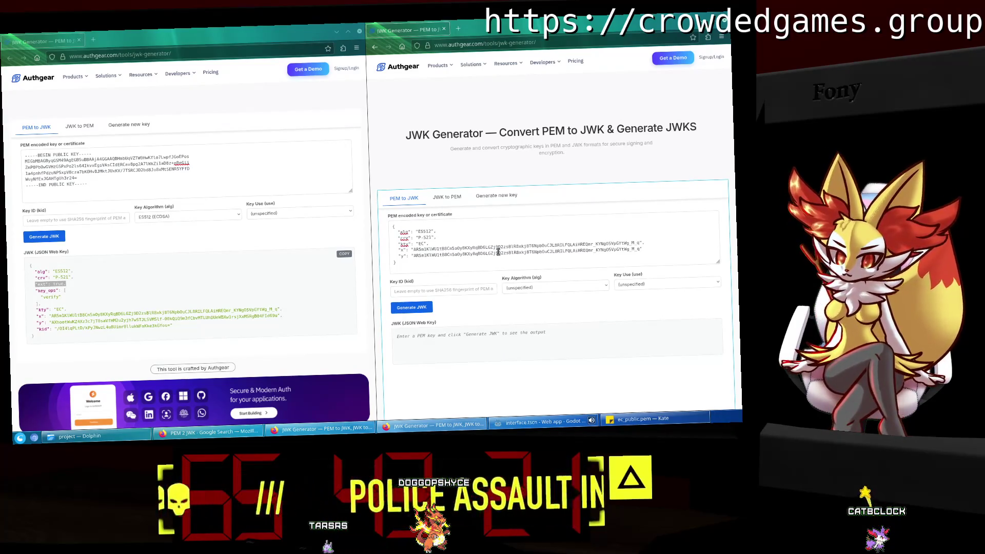
In main_poster.gd, change both replace lines to use string02 instead of string01.
left_click(500, 422)
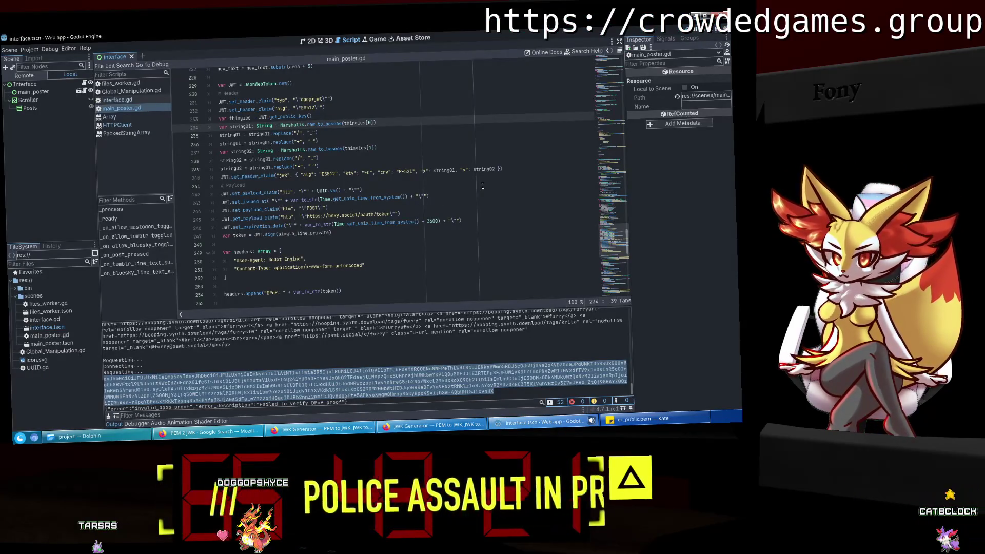
left_click(270, 168)
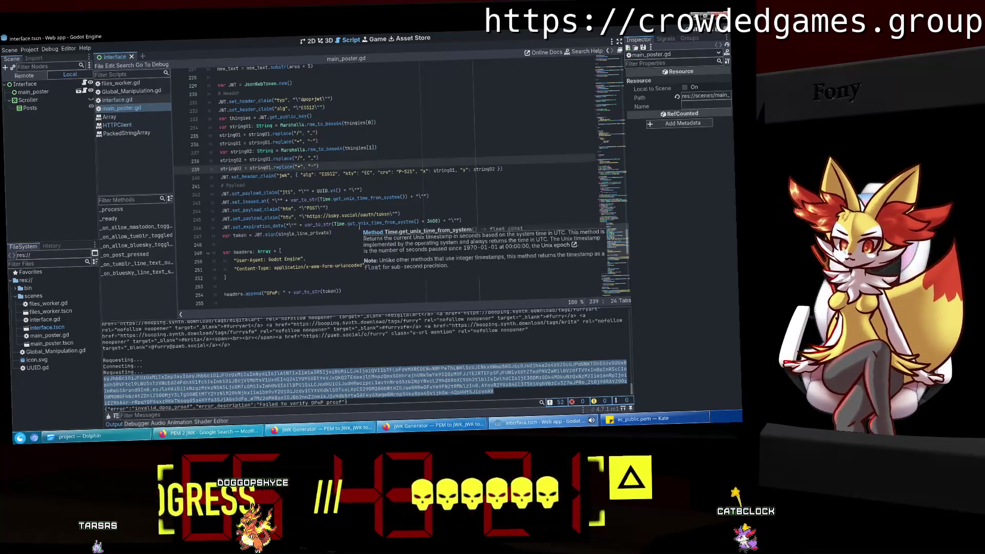
key("BackSpace")
type("2")
key("Up")
key("BackSpace")
type("2")
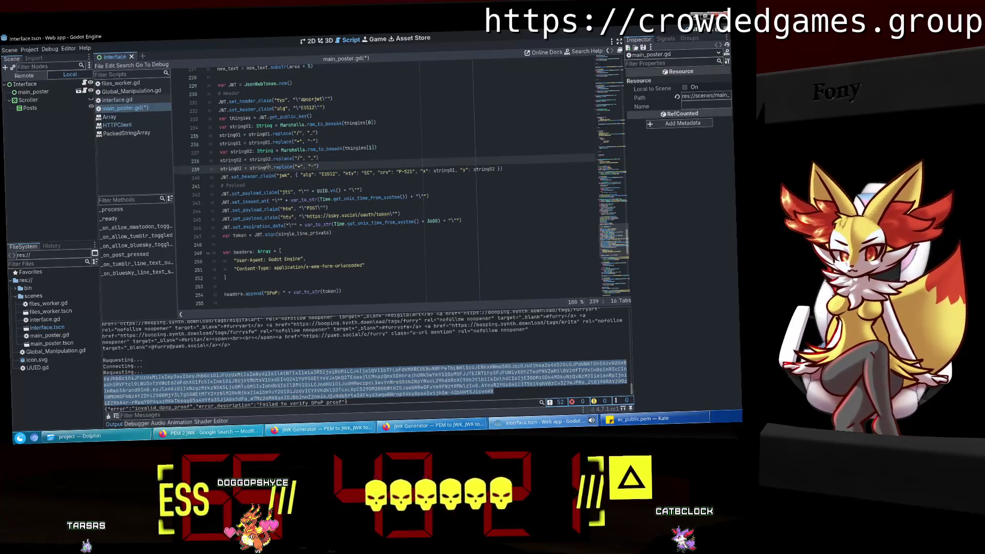
Remove the string02 assignment prefixes so both .replace calls chain onto line 237.
left_click_drag(271, 168, 177, 169)
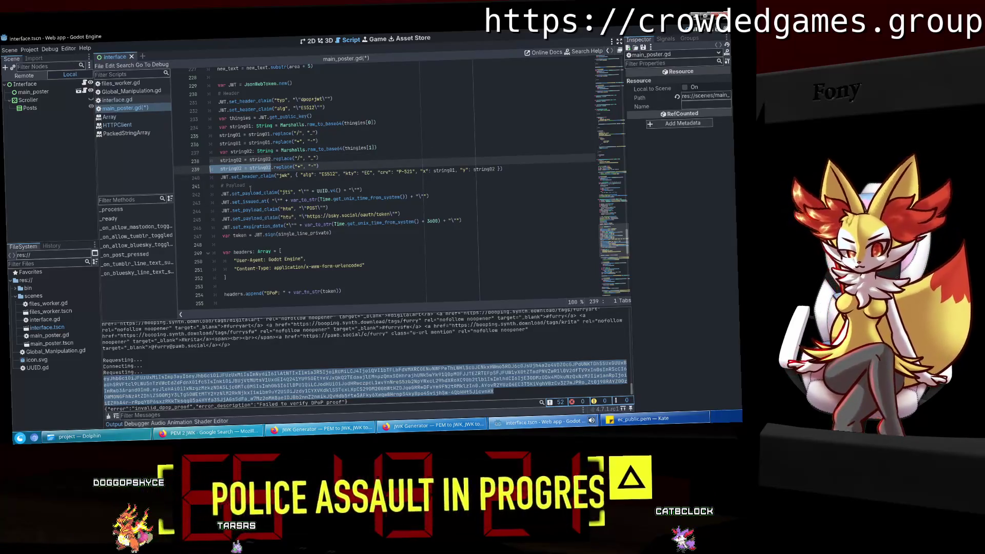
key("BackSpace")
key("BackSpace")
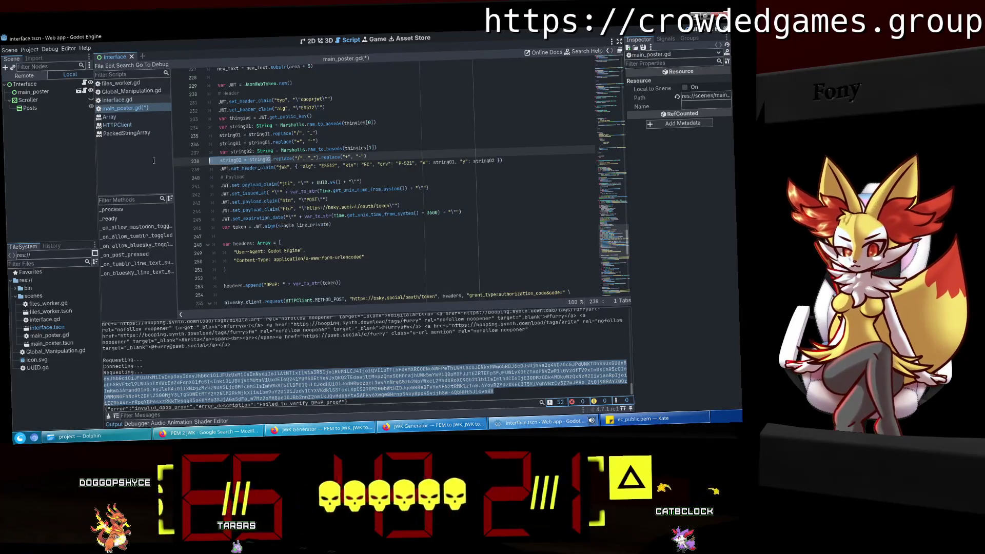
left_click_drag(270, 160, 210, 160)
key("BackSpace")
key("BackSpace")
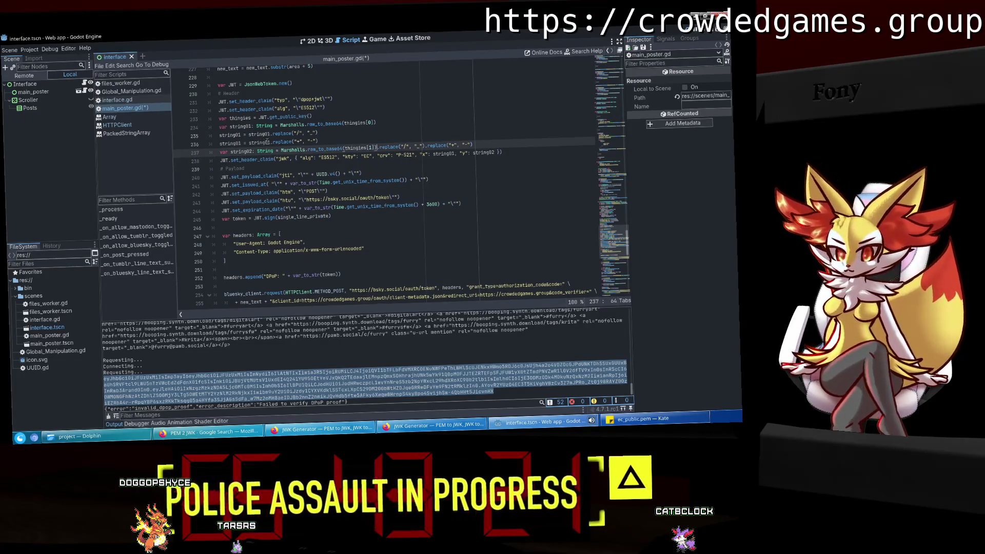